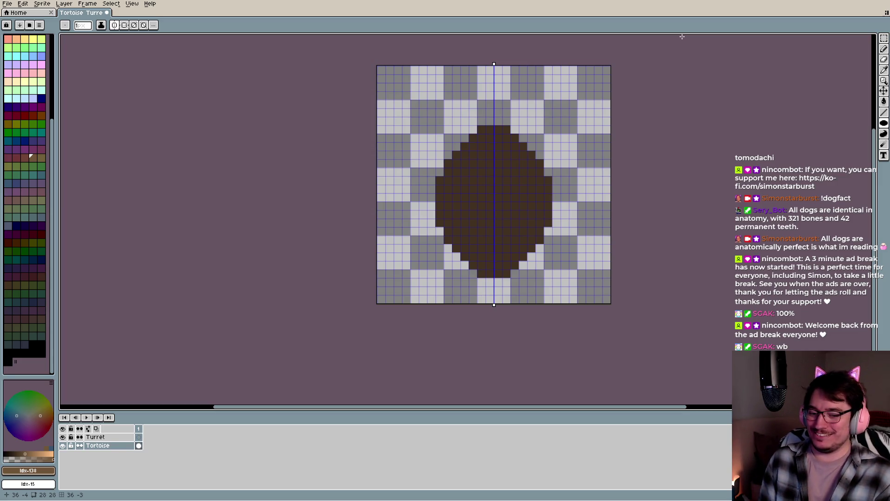
Try two light-brown test pixels and an ellipse across the tortoise's top, undoing the pixels
key(i)
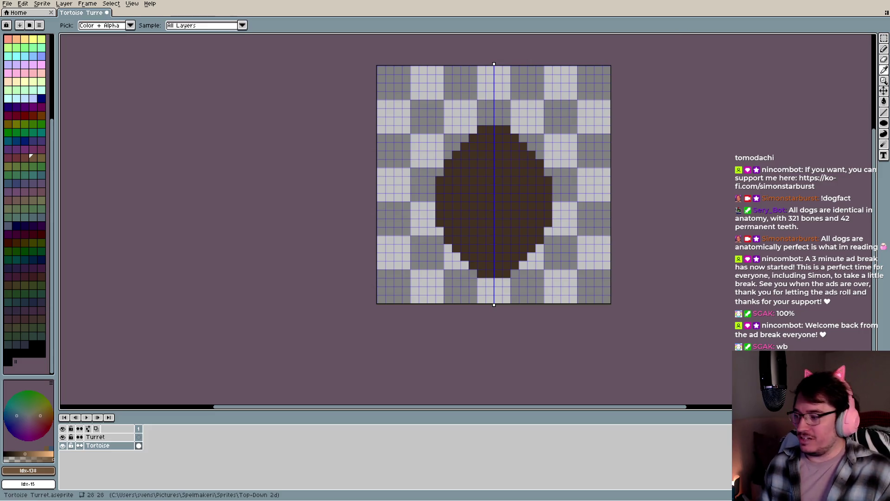
key(b)
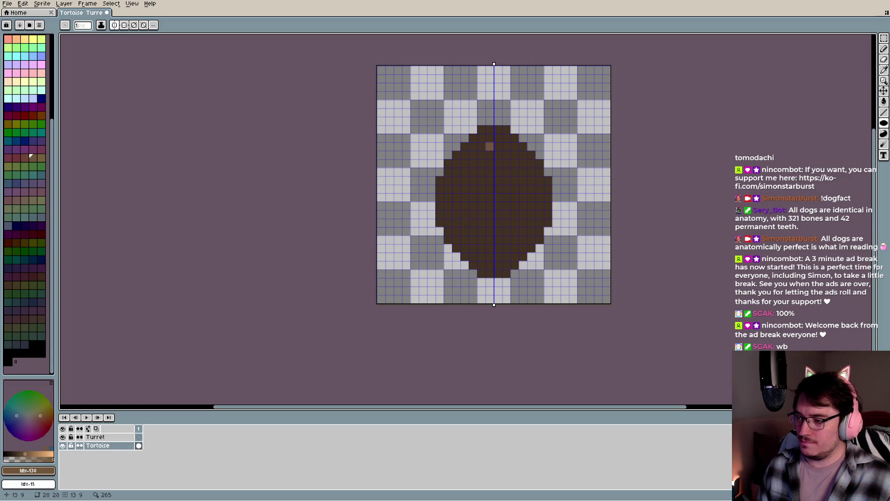
drag(490, 146, 498, 146)
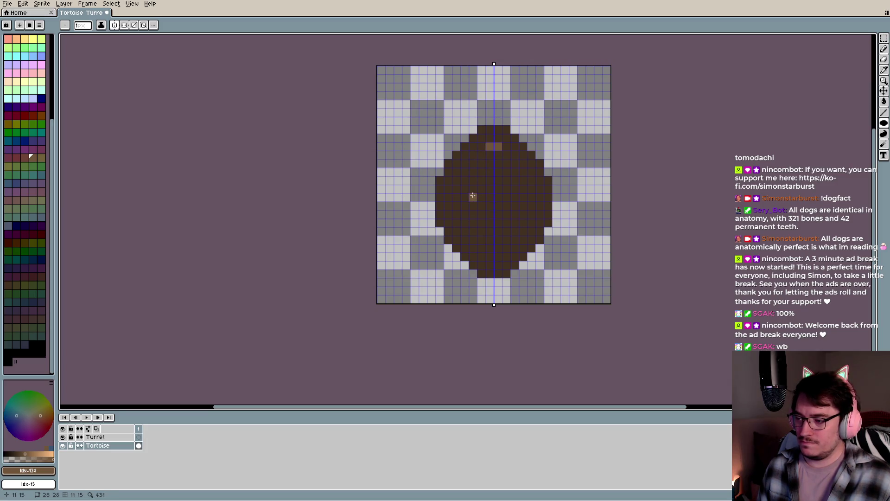
key(ctrl+z)
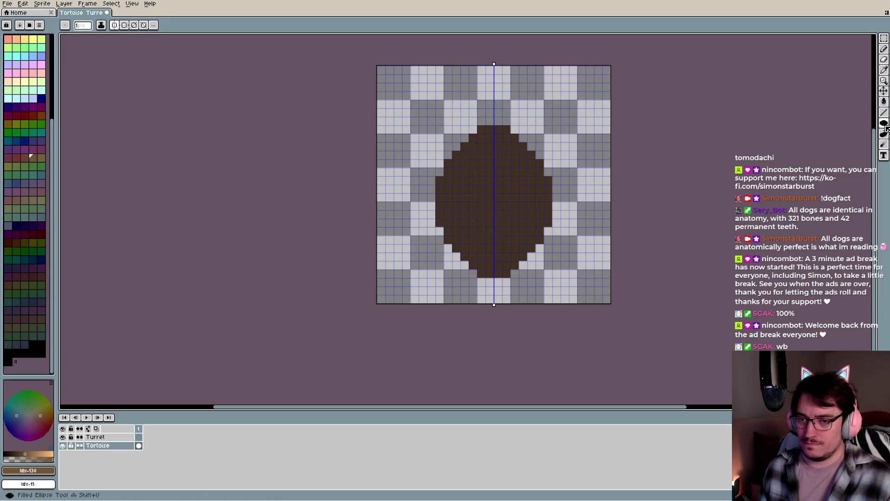
click(863, 123)
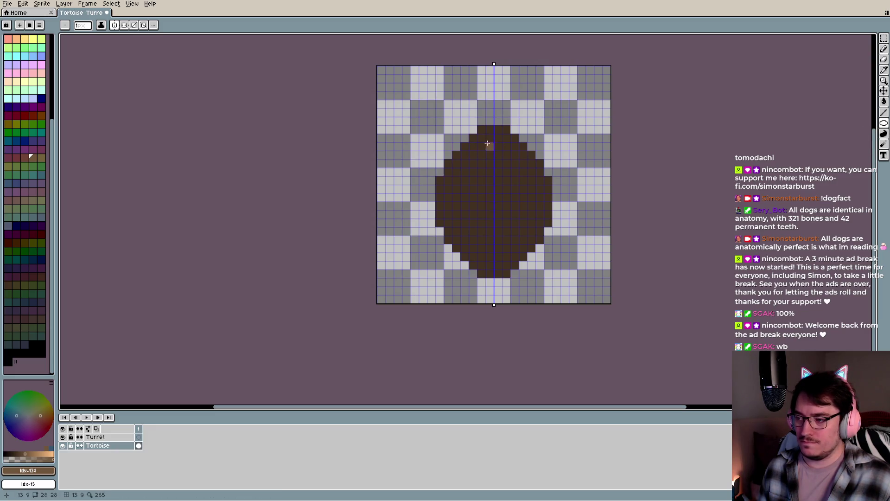
drag(477, 141, 511, 149)
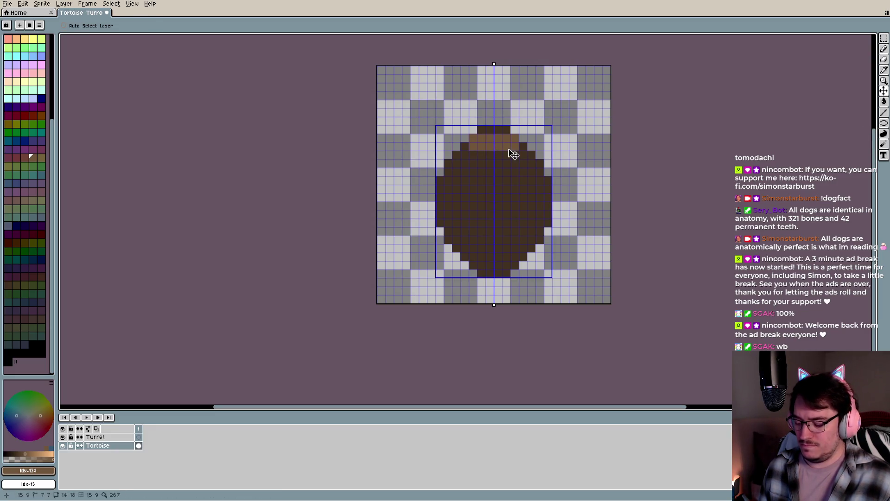
With mirroring off, try light-brown ellipse and line outlines on the shell, then undo them all
click(114, 26)
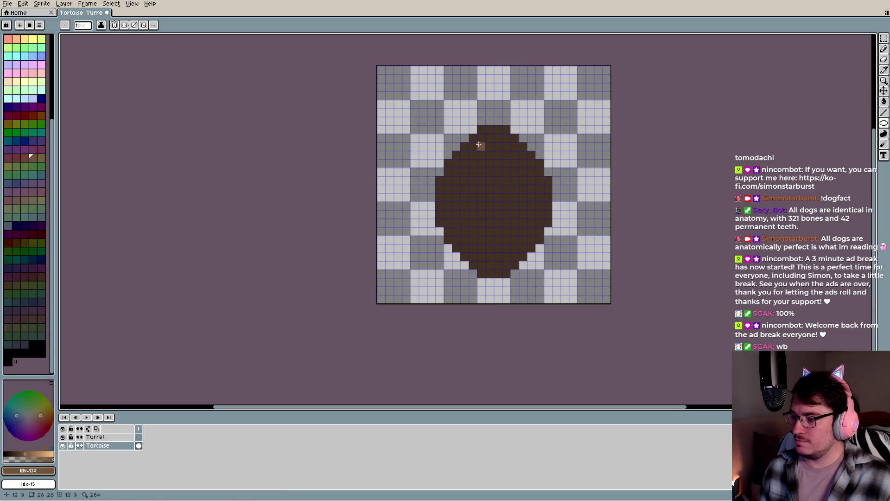
mouse_move(476, 143)
mouse_down()
mouse_move(516, 225)
mouse_move(542, 249)
mouse_move(534, 272)
mouse_up()
key(l)
key(ctrl+z)
drag(524, 277, 510, 138)
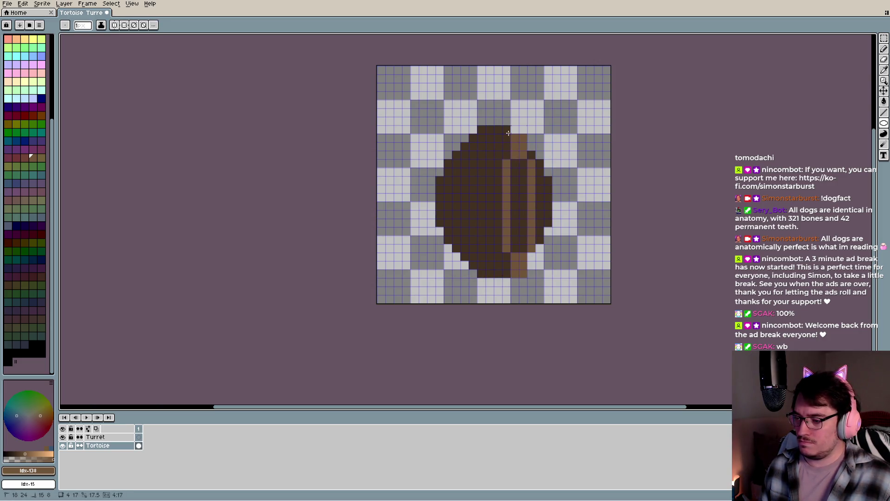
key(ctrl+z)
key(shift+u)
mouse_move(536, 277)
mouse_down()
mouse_move(458, 125)
mouse_move(458, 139)
mouse_up()
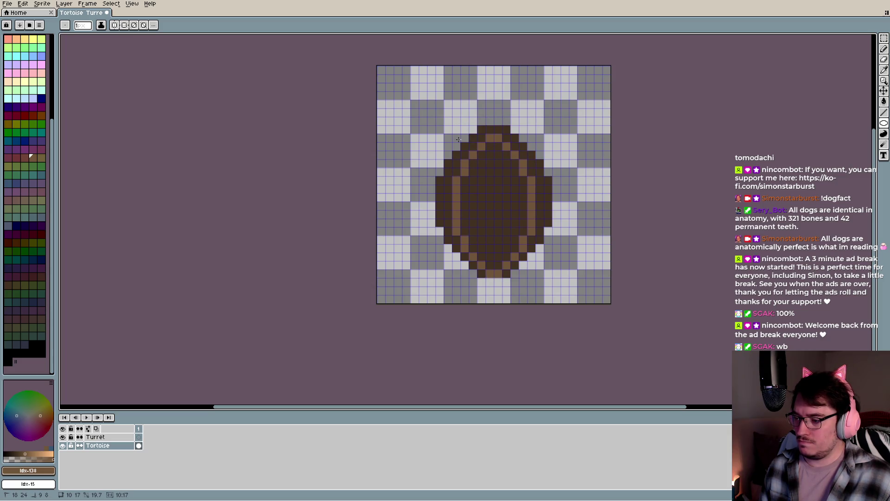
drag(457, 135, 447, 131)
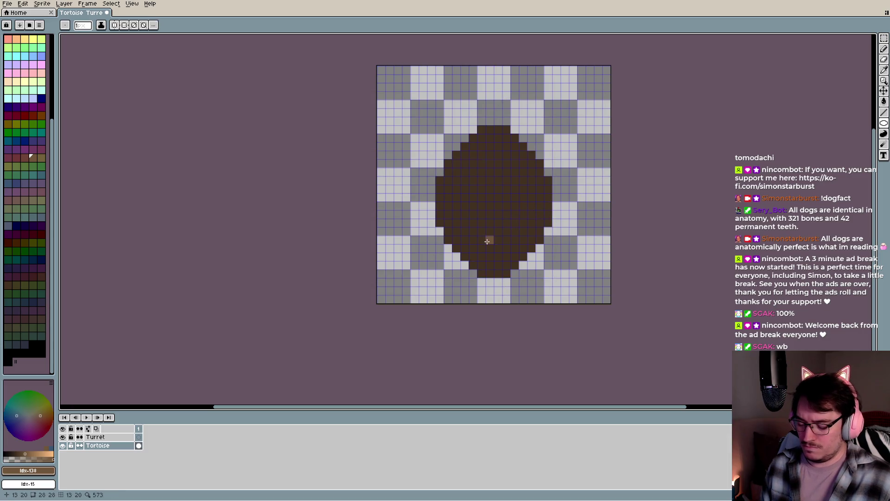
key(b)
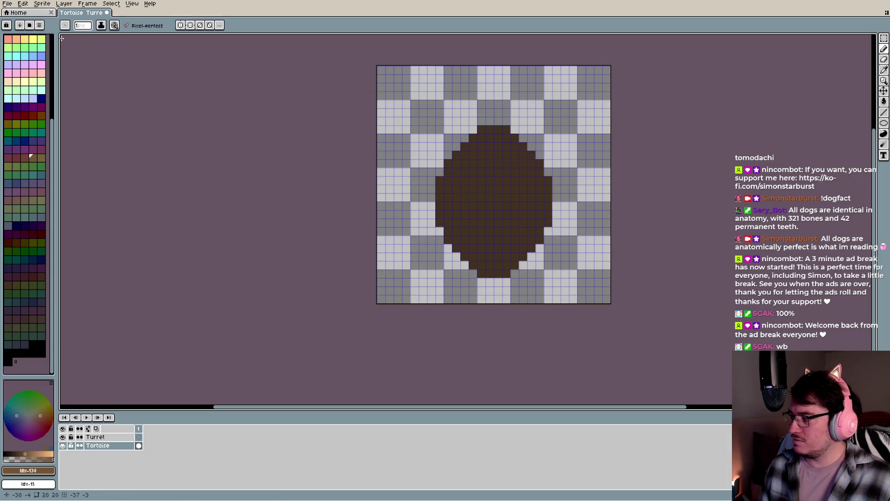
With vertical symmetry on, paint two mirrored 2x2 light-brown patches on the upper shell
click(180, 25)
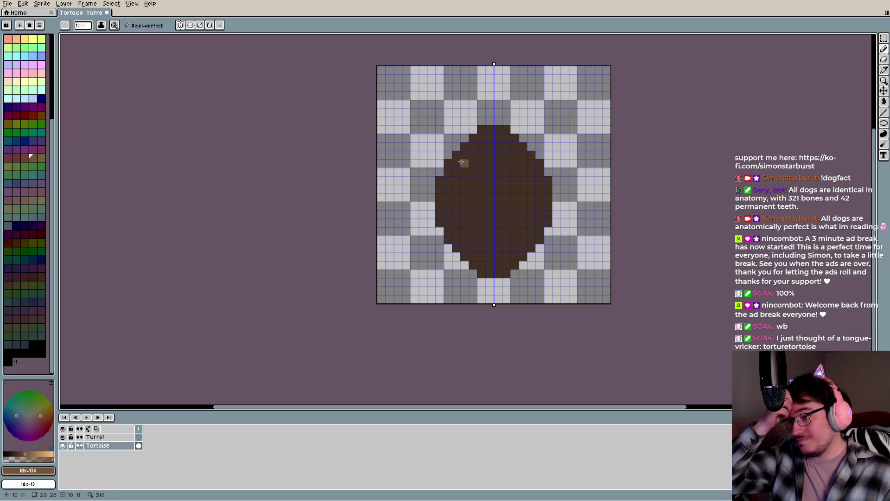
click(473, 146)
click(464, 154)
click(465, 162)
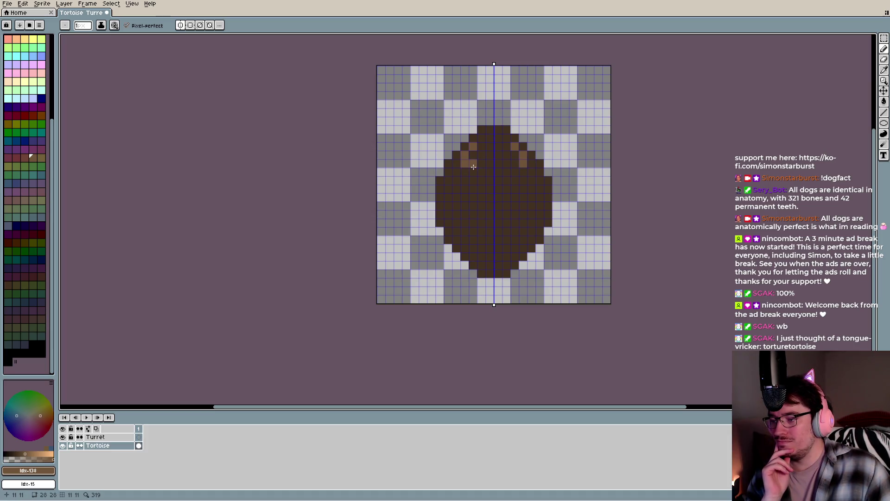
click(473, 171)
click(478, 166)
drag(482, 154, 473, 162)
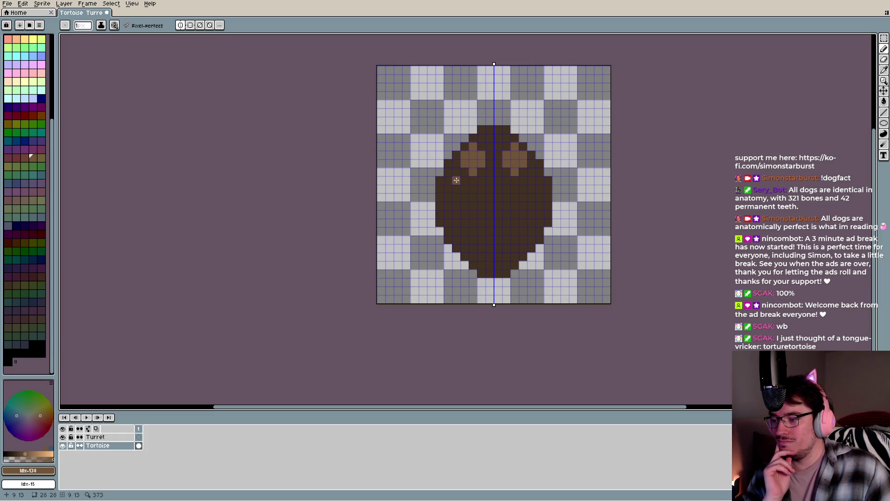
Nudge the two light-brown patches down one pixel and move them outward toward the shell's edges
key(ctrl+v)
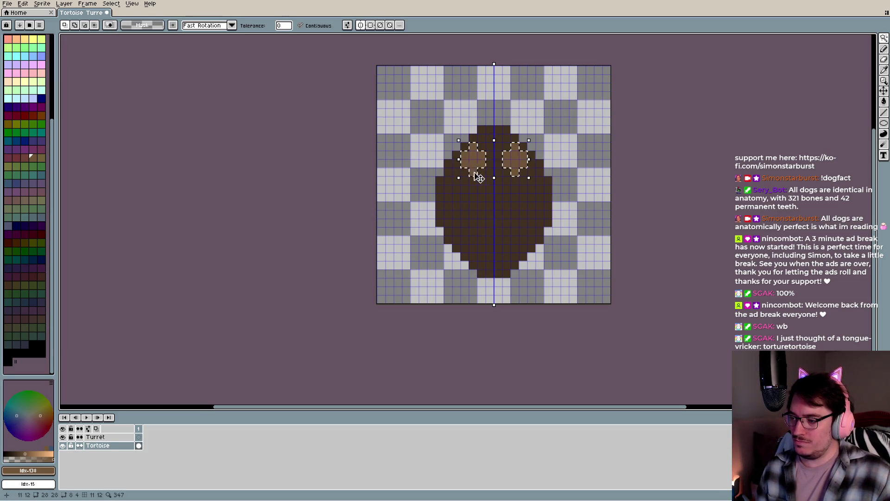
key(Down)
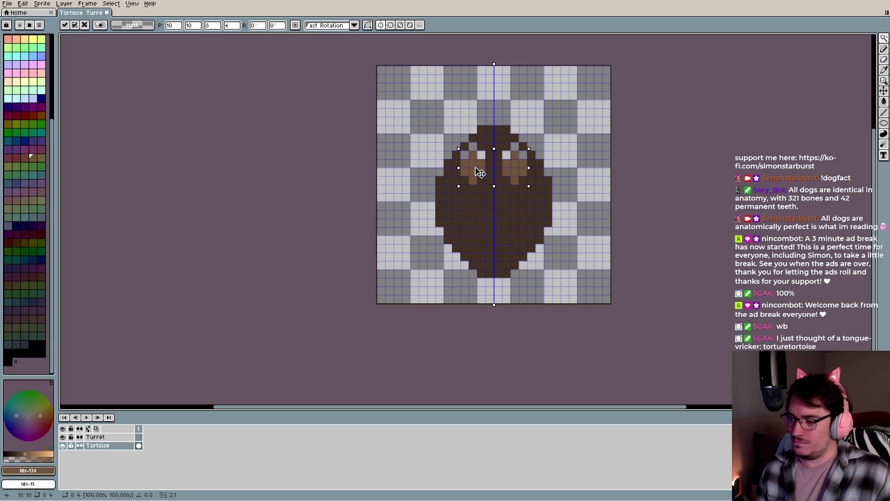
key(Left)
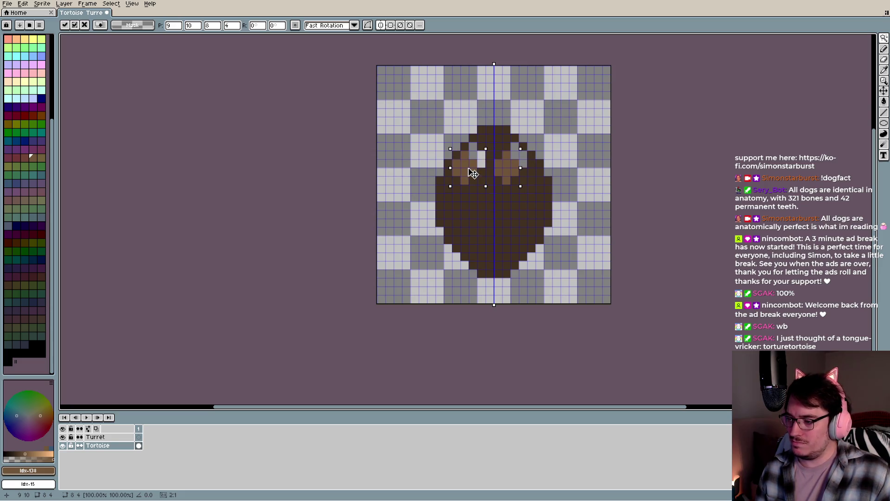
key(Right)
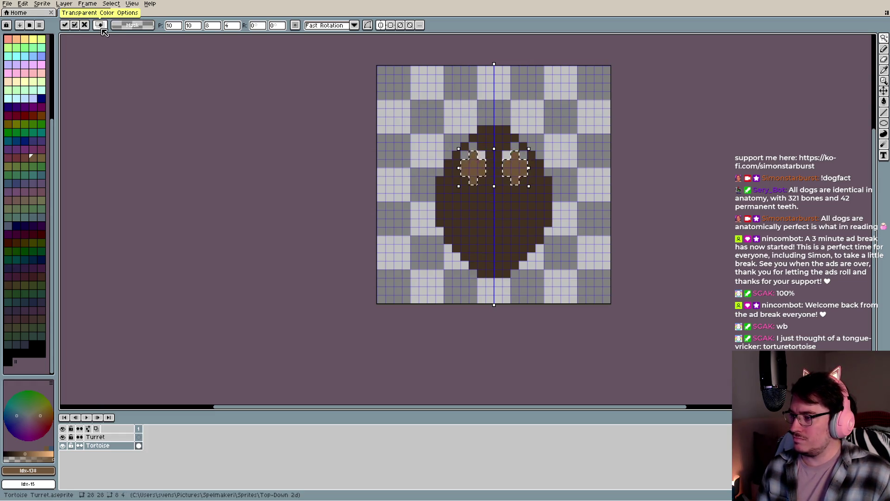
click(382, 27)
click(490, 163)
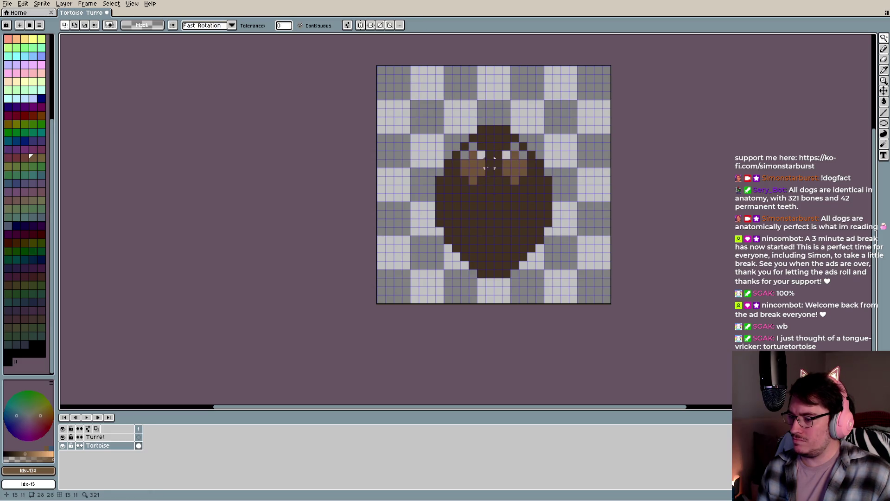
click(473, 172)
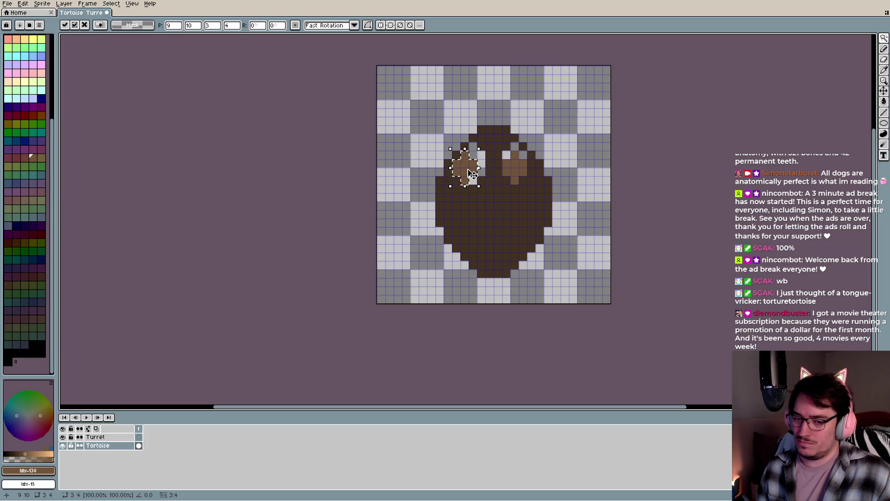
drag(475, 169, 539, 175)
alt+click(513, 224)
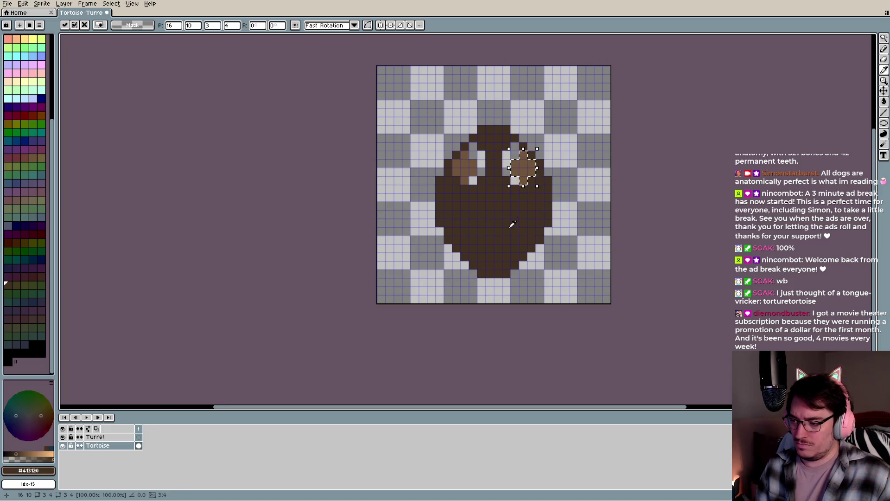
Paint Bucket the four leftover gaps beside and below the patches dark brown
key(g)
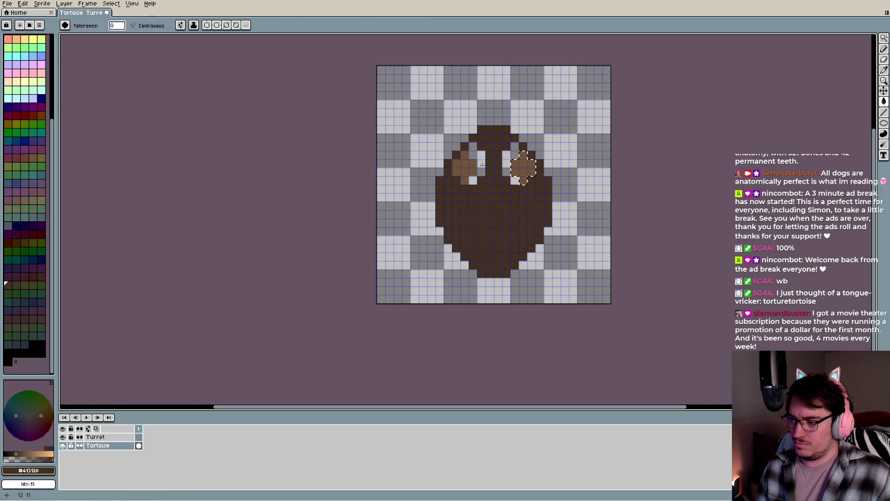
key(ctrl+d)
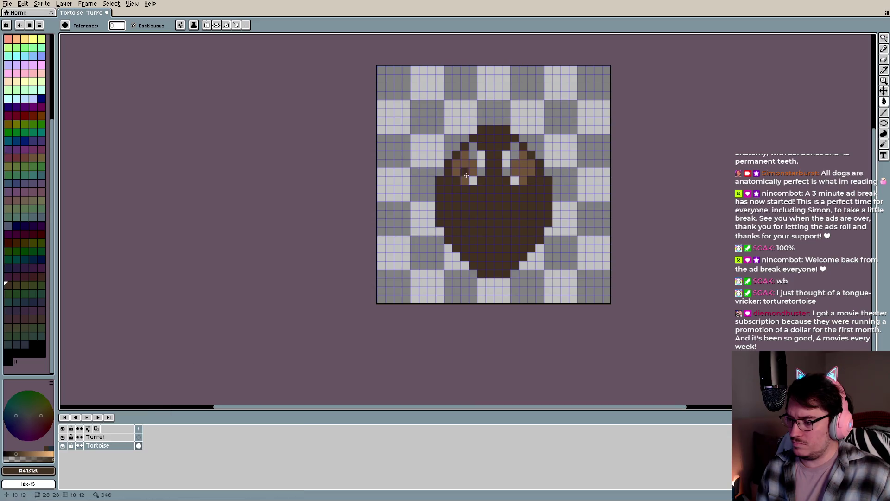
click(476, 155)
click(507, 156)
click(514, 181)
click(473, 180)
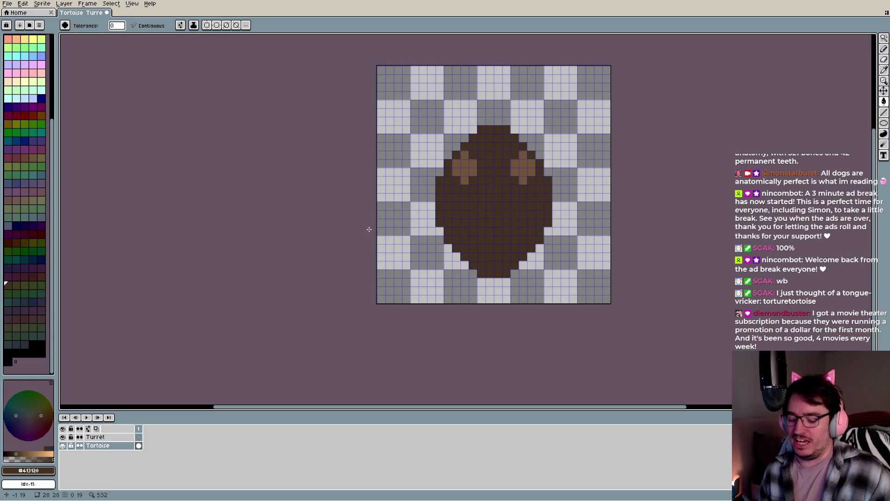
Copy the left light-brown patch down to form a second pair of markings on the lower shell
key(w)
click(466, 168)
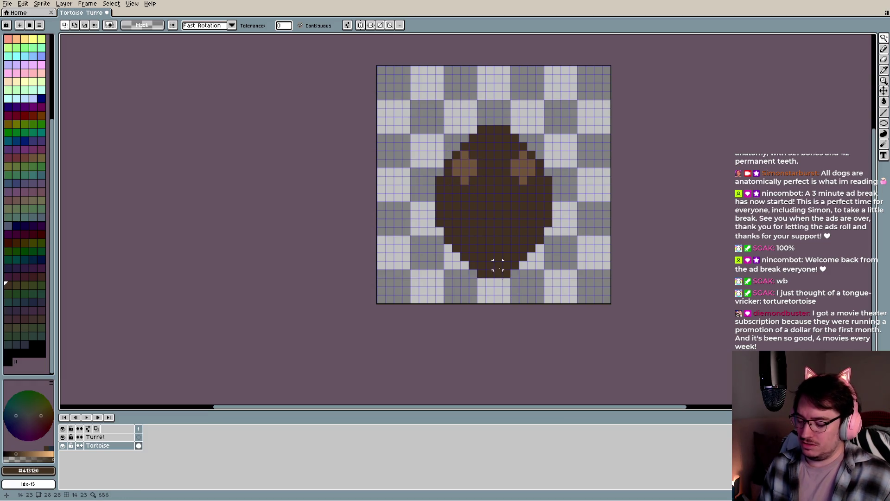
key(ctrl+t)
drag(466, 200, 468, 235)
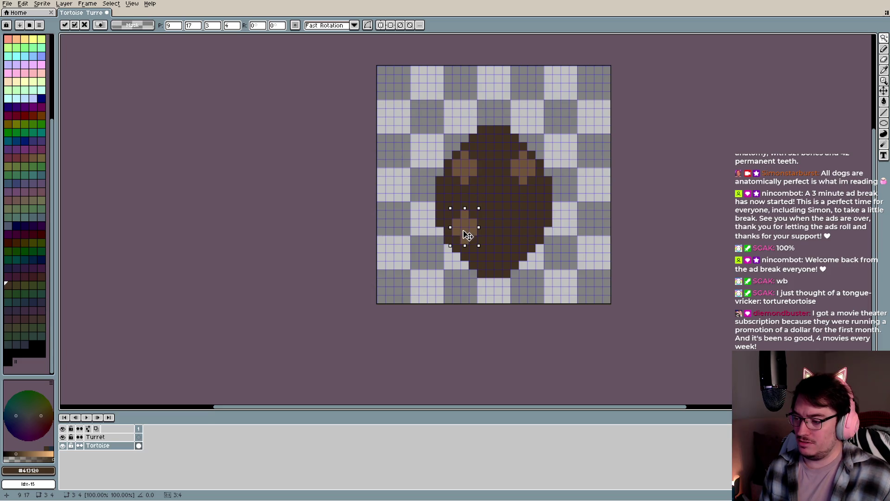
mouse_move(468, 235)
mouse_down()
mouse_move(473, 190)
mouse_move(526, 235)
mouse_up()
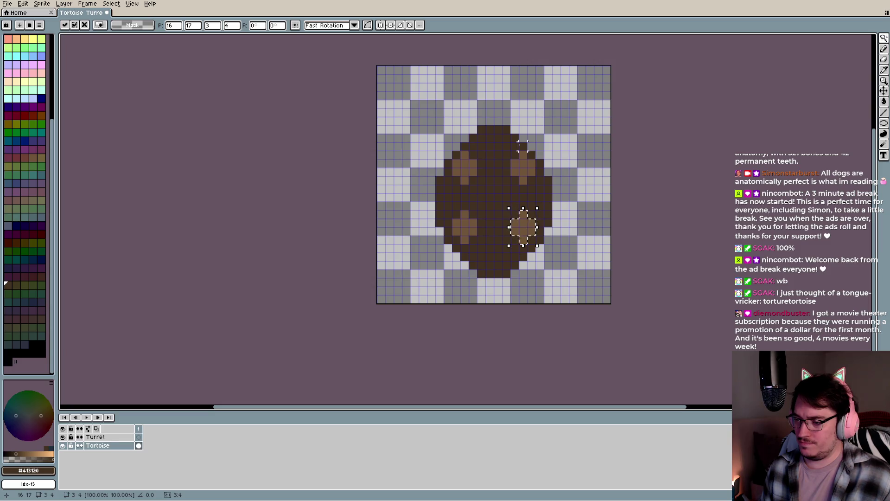
click(523, 168)
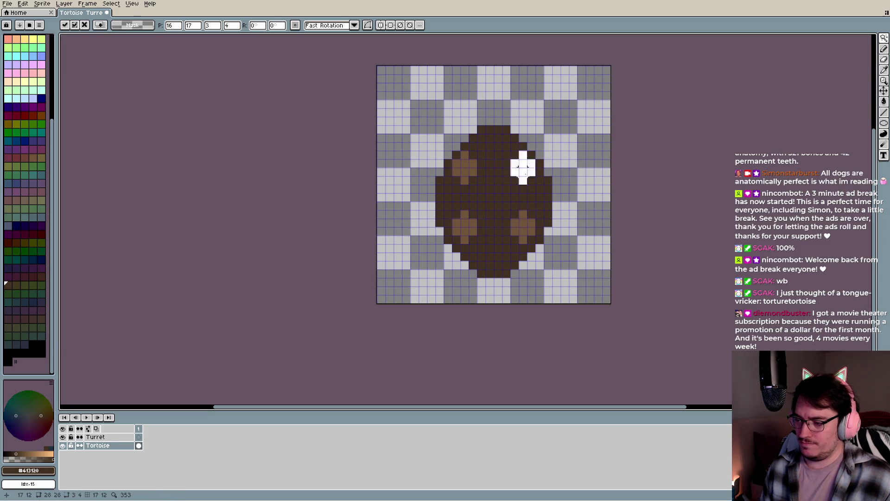
Move the top-right and top-left patches down one pixel each
click(525, 168)
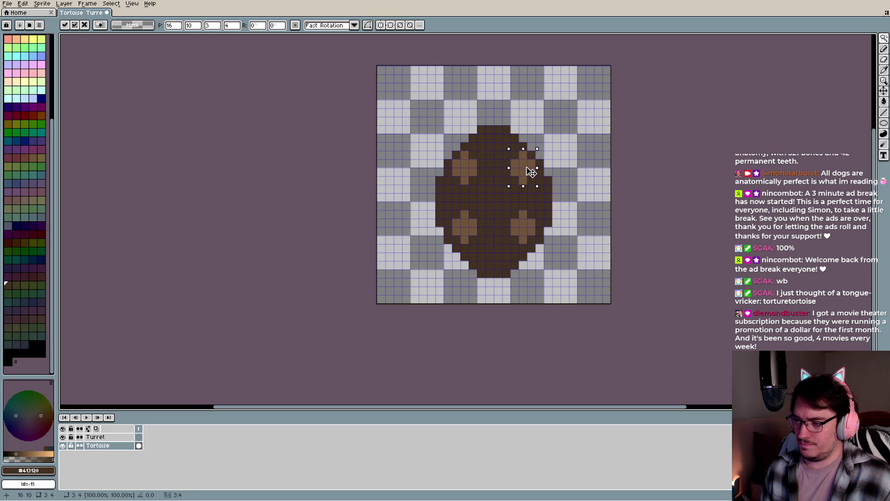
drag(529, 170, 529, 173)
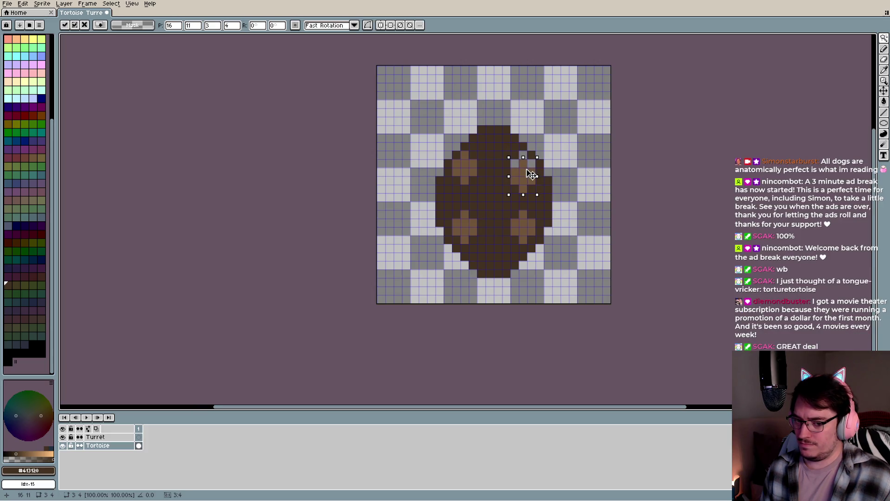
click(465, 166)
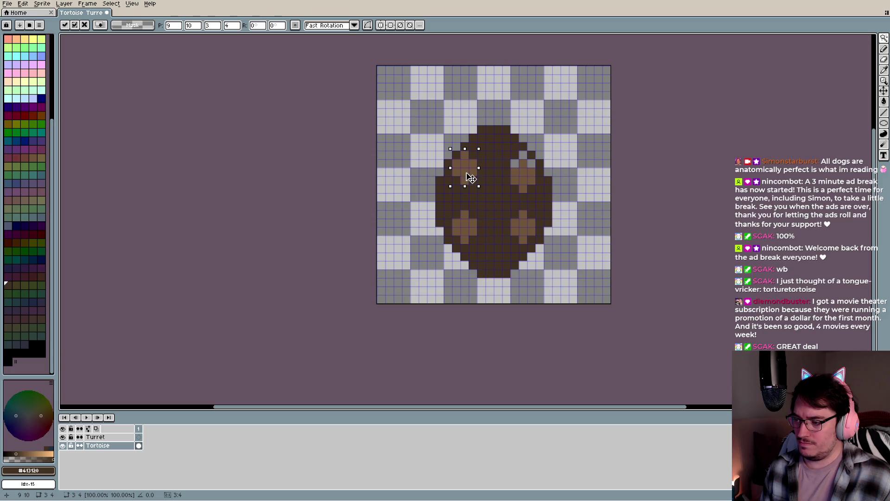
drag(466, 175, 466, 181)
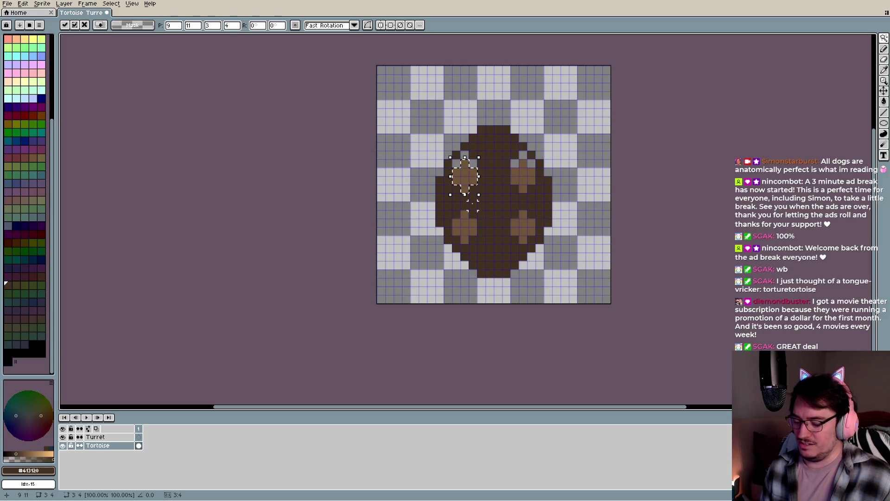
key(ctrl+d)
Fill the gaps along the shell's upper edge and stray light pixels with dark brown
key(i)
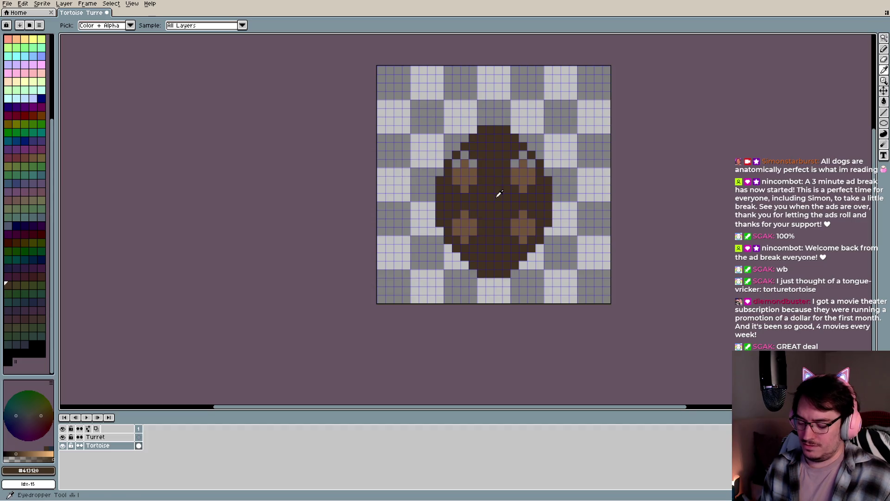
key(b)
click(457, 164)
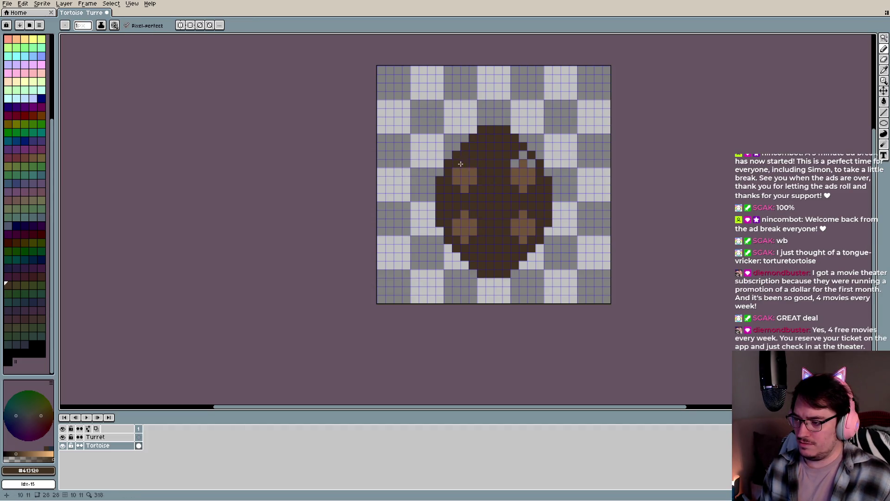
click(523, 155)
click(515, 163)
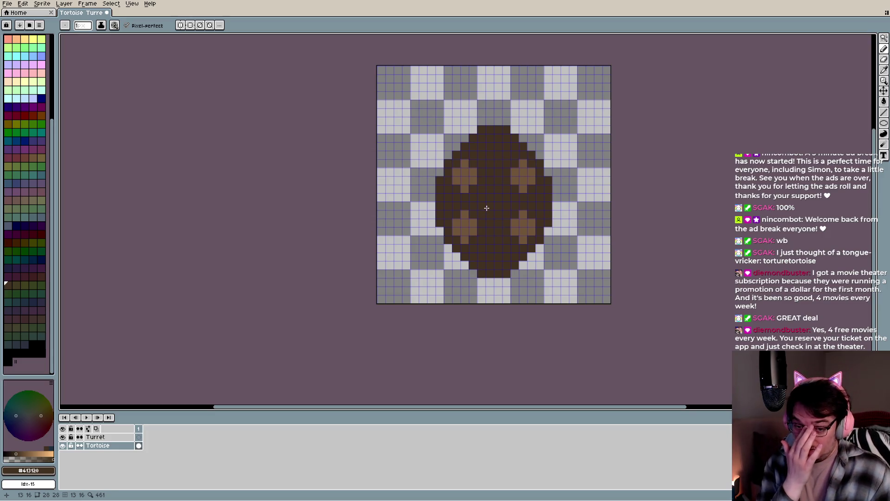
click(459, 182)
click(468, 217)
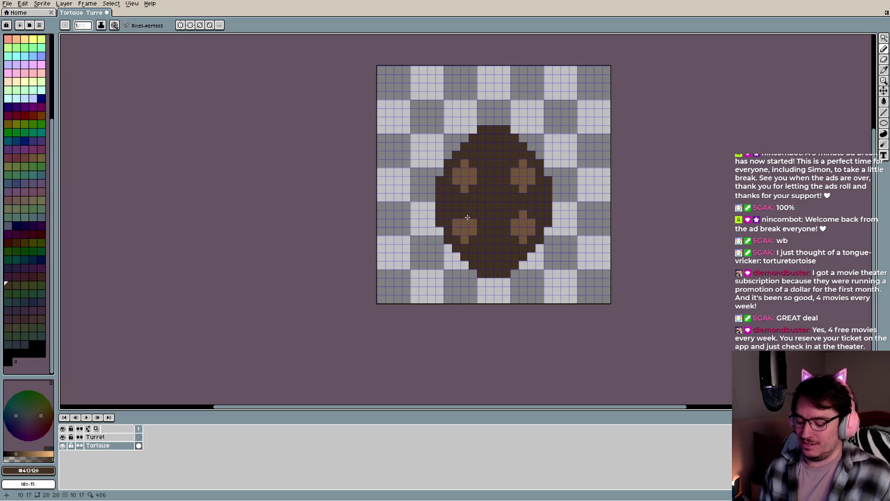
Try shifting the upper-left spot two pixels right, then cancel the move
key(w)
click(471, 182)
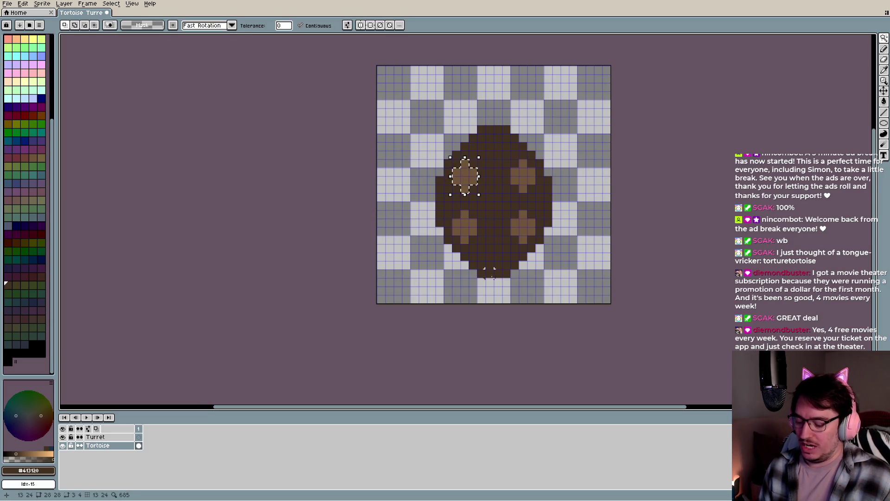
mouse_move(465, 182)
mouse_down()
mouse_move(498, 184)
mouse_move(495, 149)
mouse_move(499, 156)
mouse_up()
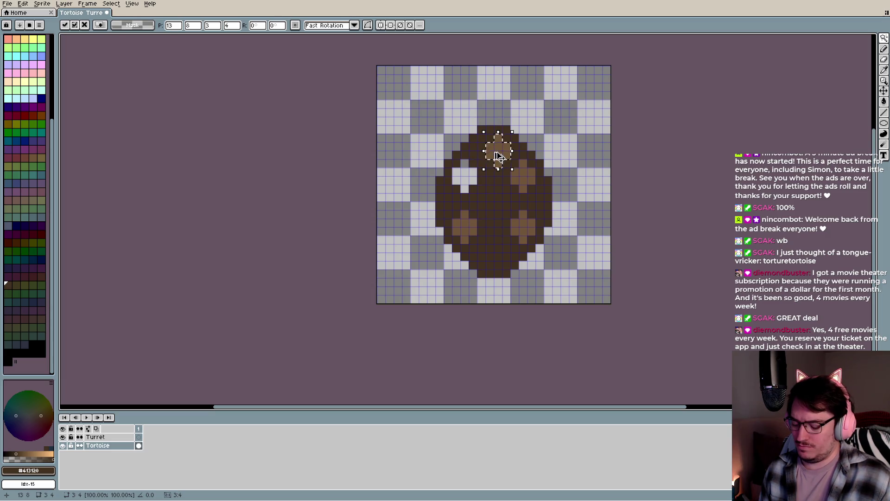
key(Escape)
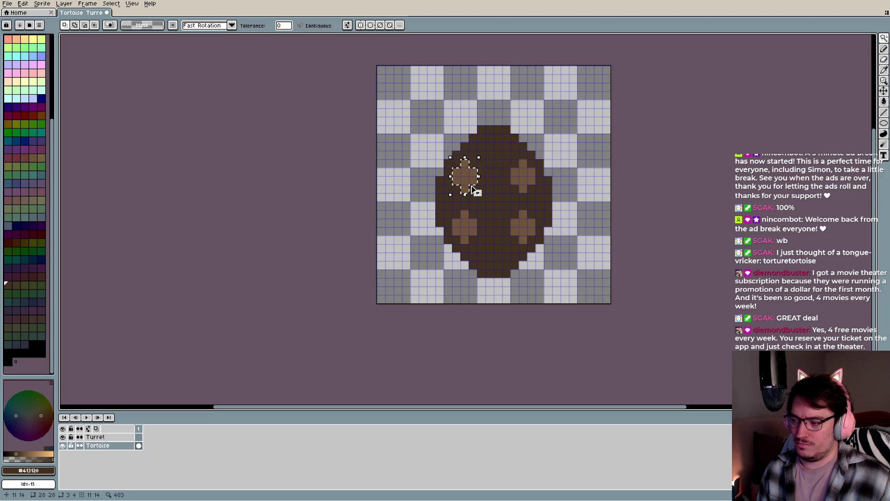
scroll(504, 248, down, 4)
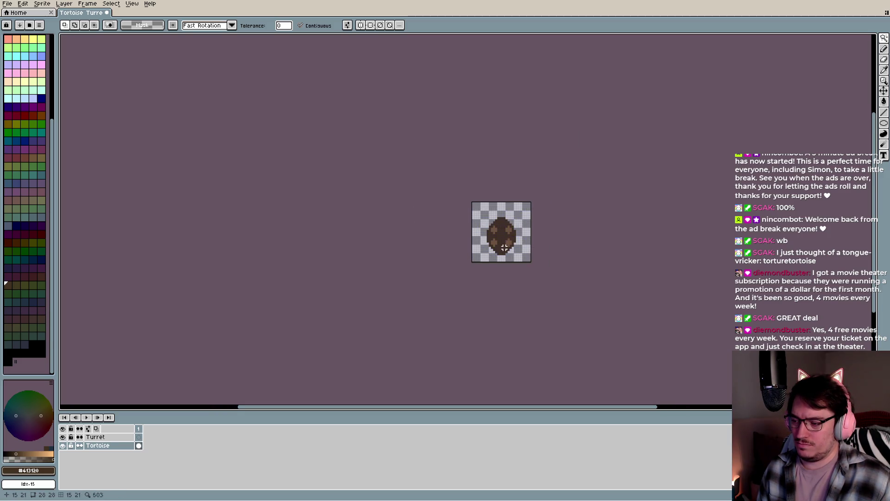
Copy the upper-left spot's pixel block to the centre of the shell
scroll(505, 245, up, 5)
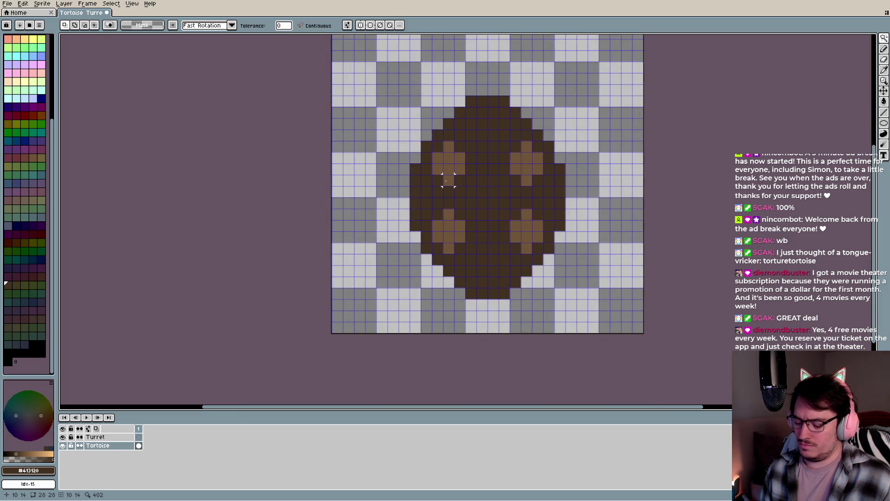
mouse_move(436, 145)
mouse_down()
mouse_move(461, 182)
mouse_move(493, 177)
mouse_up()
click(450, 171)
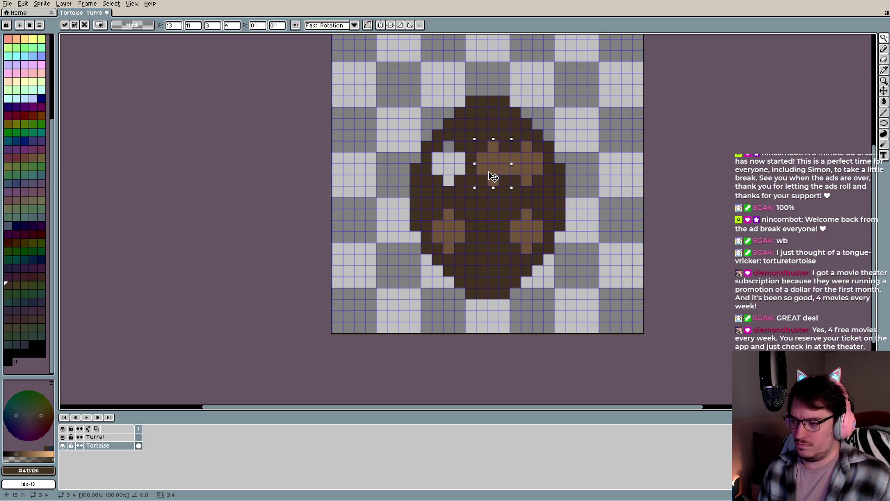
key(ctrl+z)
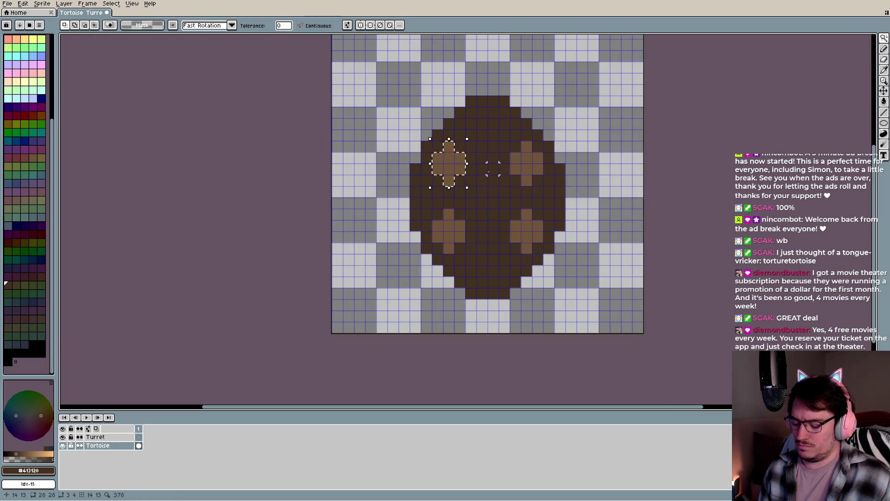
mouse_move(452, 170)
mouse_down()
mouse_move(487, 182)
mouse_move(489, 203)
mouse_up()
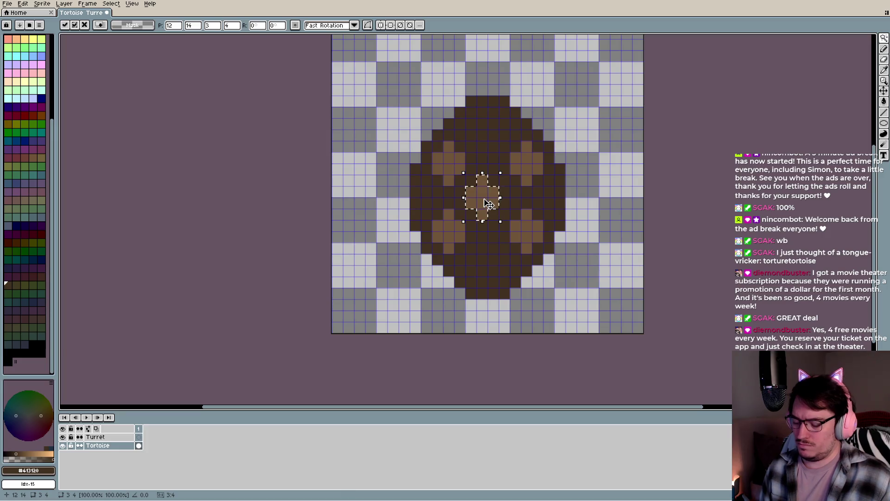
key(Return)
Sample the light brown and enlarge the centre spot with extra pixels
key(i)
click(482, 199)
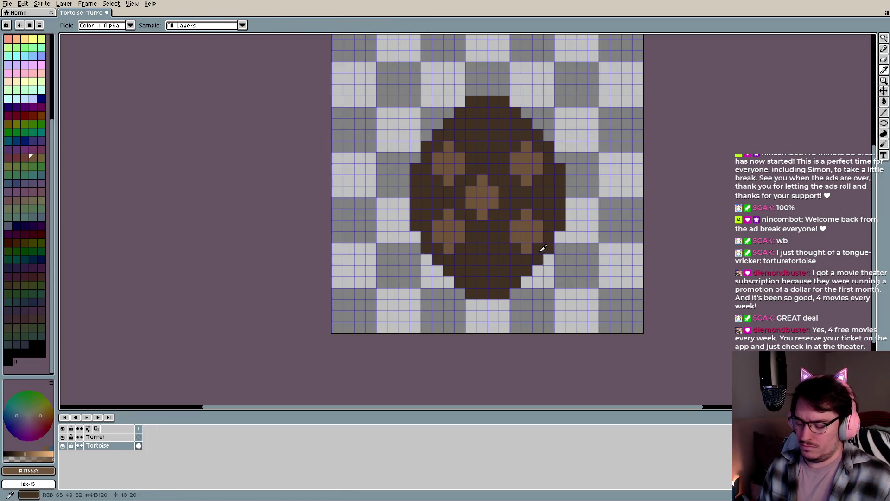
key(b)
click(493, 215)
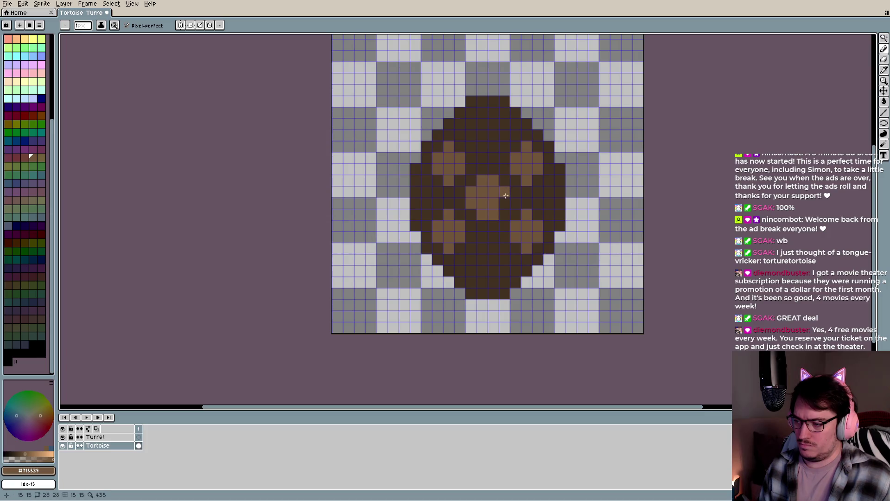
scroll(496, 242, down, 3)
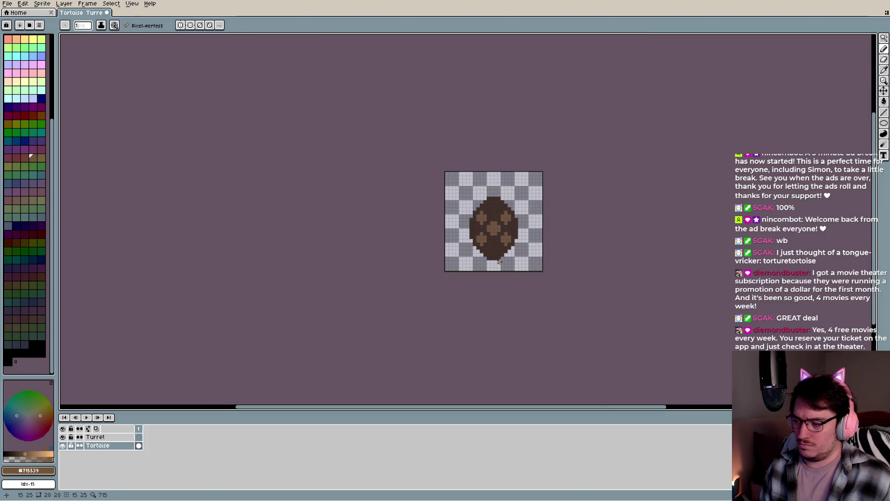
key(i)
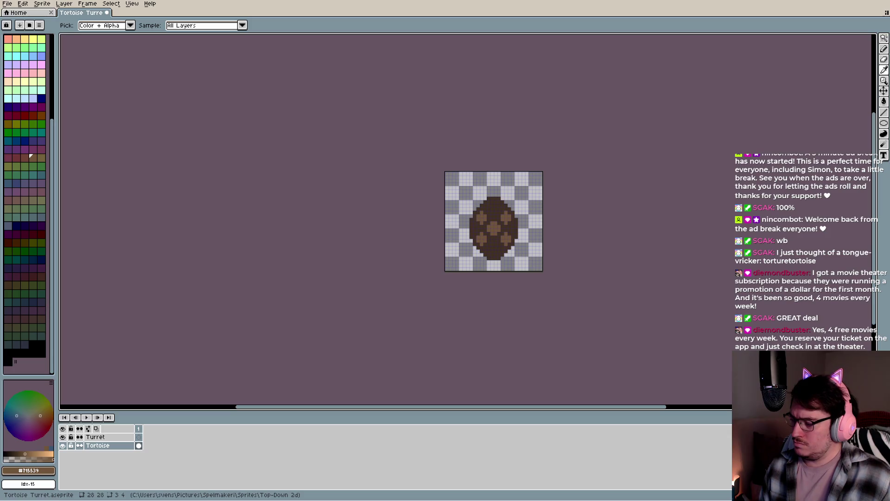
key(b)
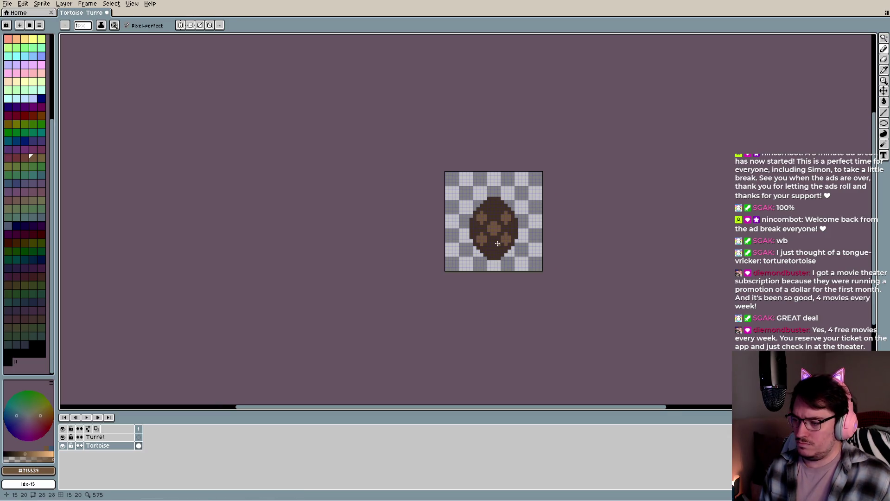
Add a small light-brown spot at the top of the shell
scroll(492, 245, up, 3)
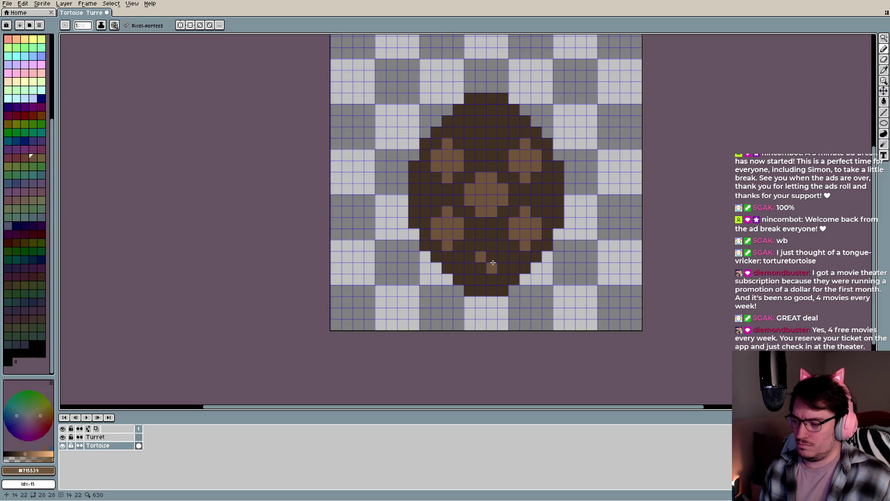
scroll(508, 230, down, 3)
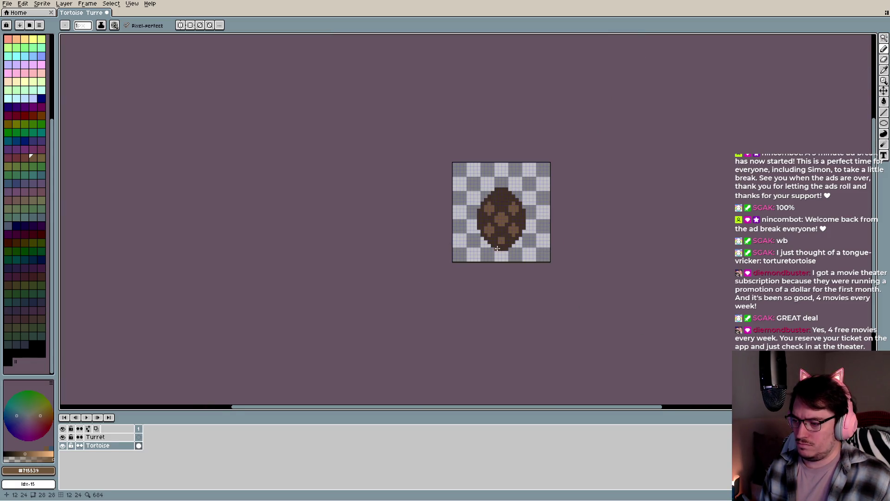
scroll(497, 249, up, 3)
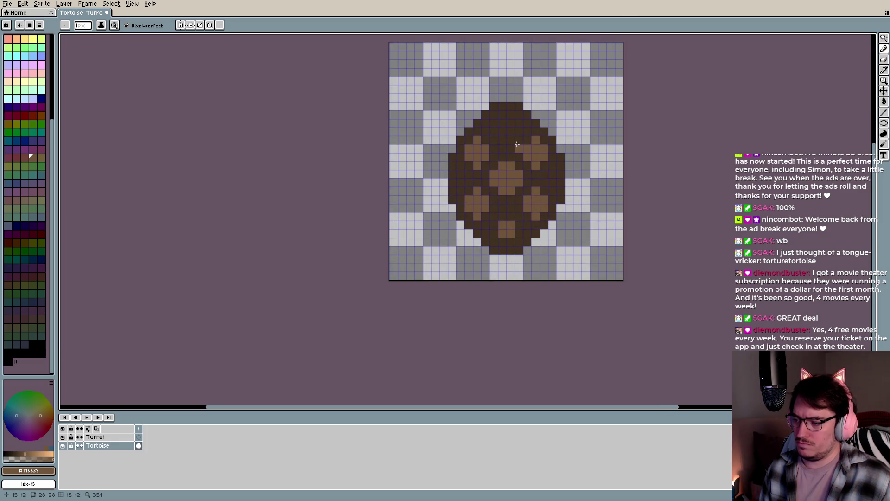
drag(503, 121, 510, 125)
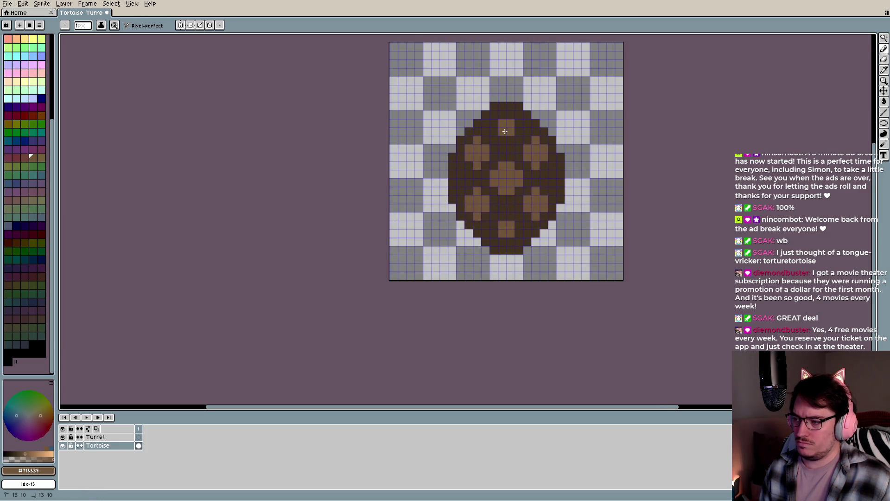
scroll(506, 131, down, 3)
scroll(505, 183, down, 2)
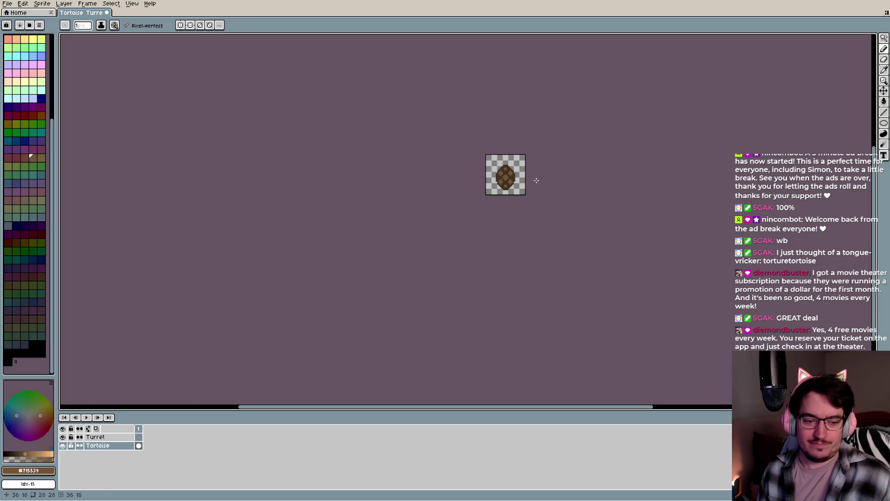
scroll(519, 190, up, 5)
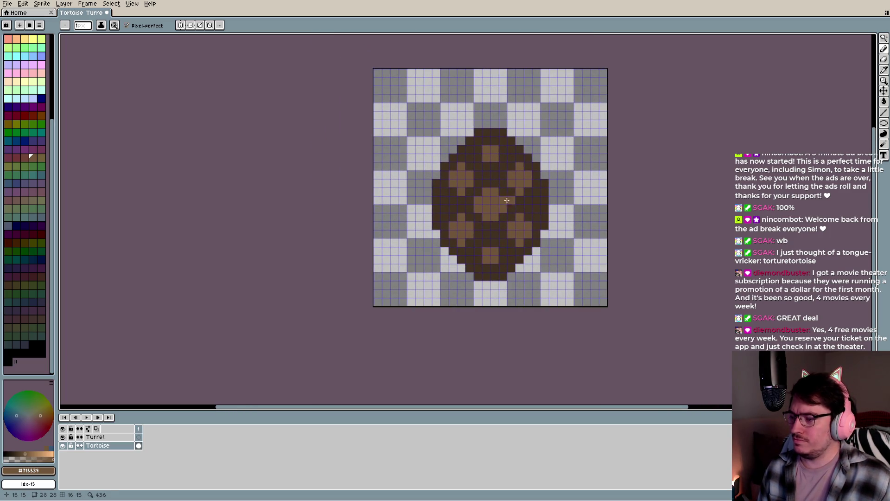
Try a different palette colour on the centre spot, then undo that stroke
click(41, 158)
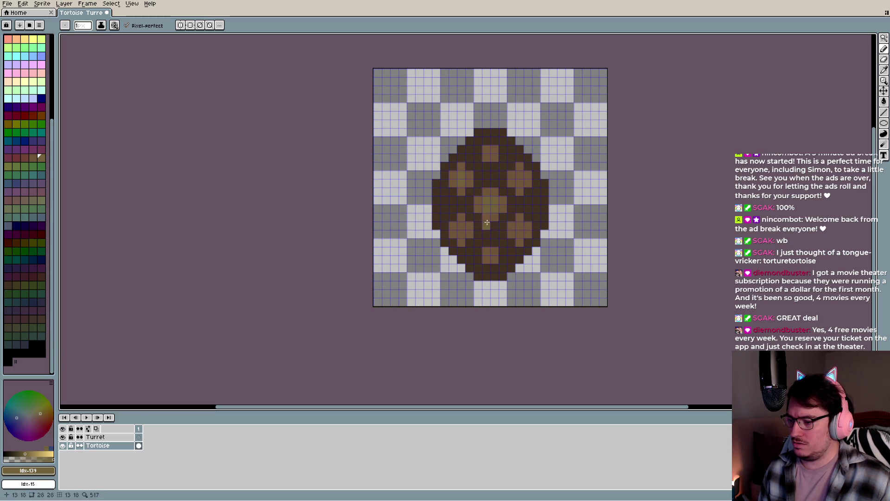
click(518, 234)
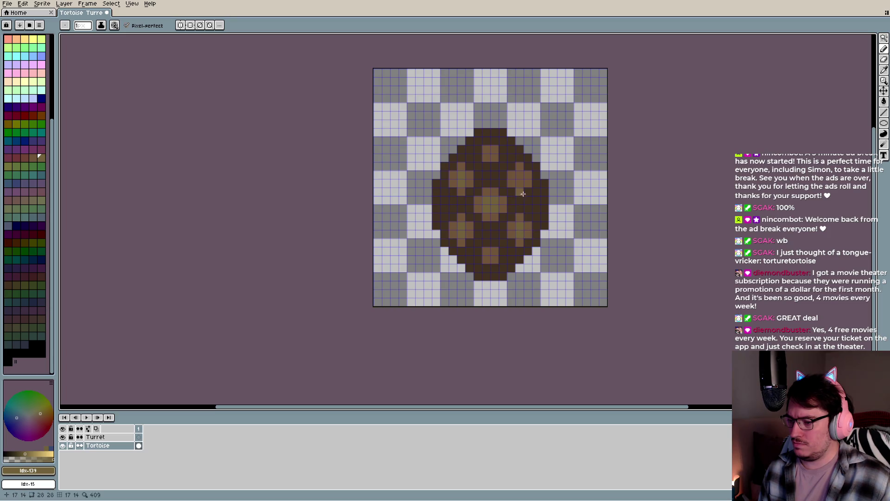
scroll(514, 223, down, 4)
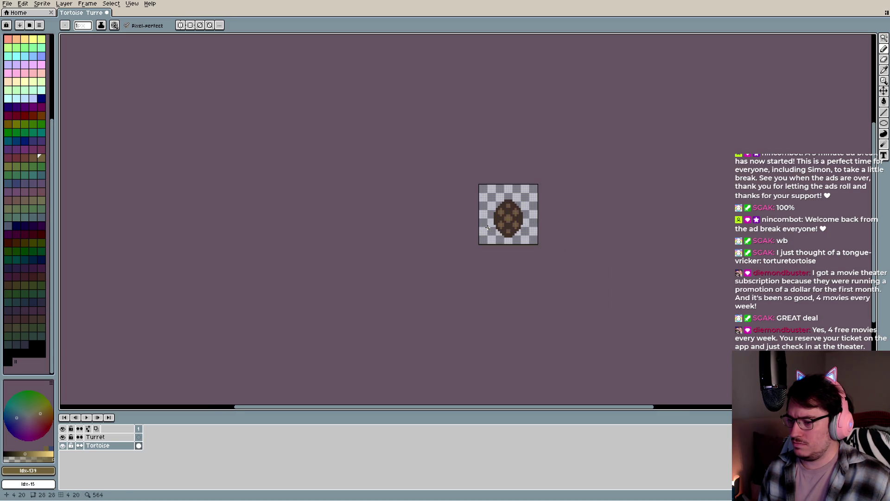
key(ctrl+z)
scroll(498, 229, up, 4)
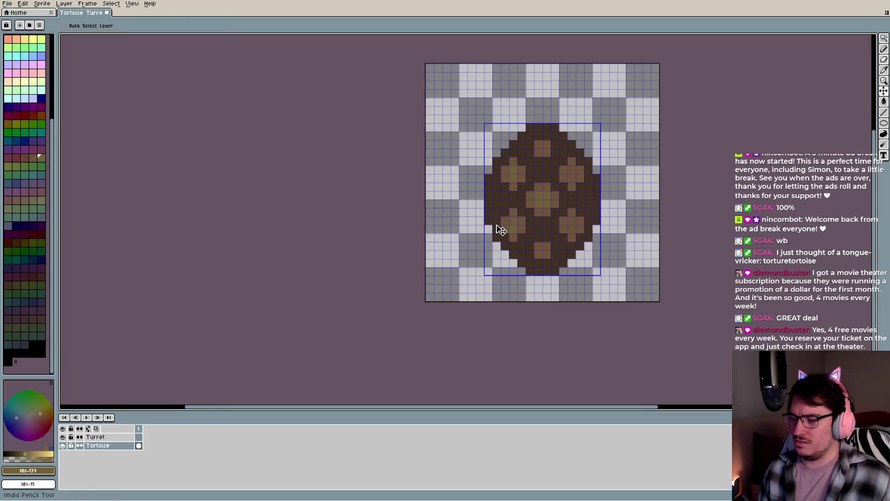
Try olive, yellow, pink, orange and brown swatches, finally choosing olive-brown palette index 140
key(b)
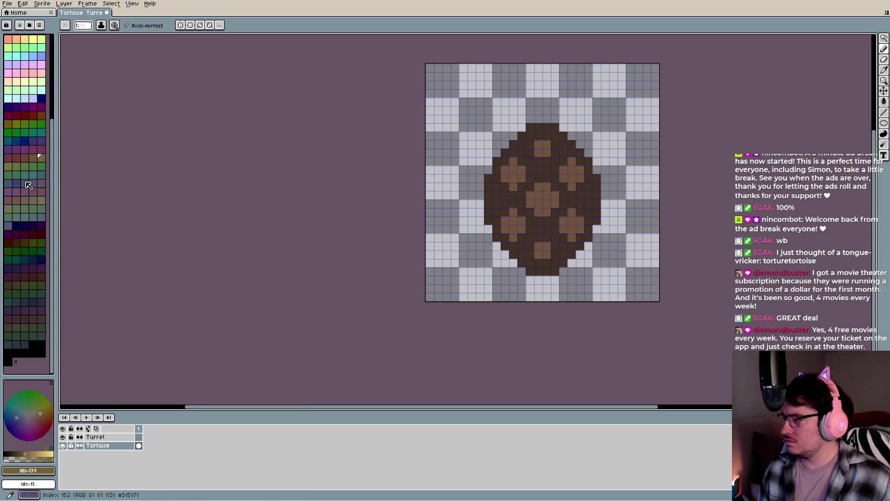
click(7, 124)
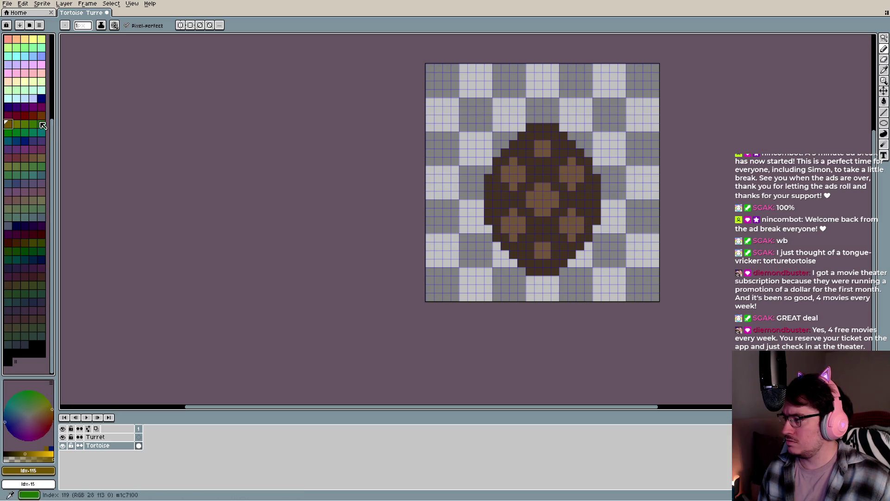
scroll(29, 104, up, 3)
click(24, 109)
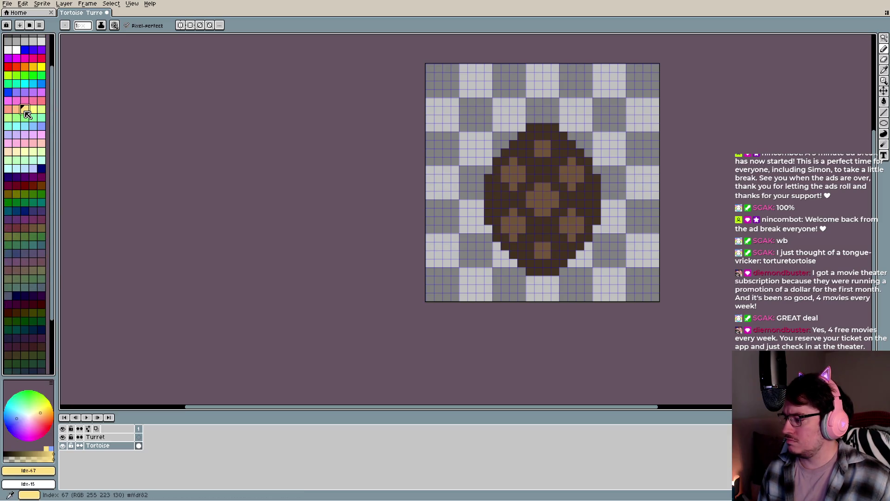
click(41, 143)
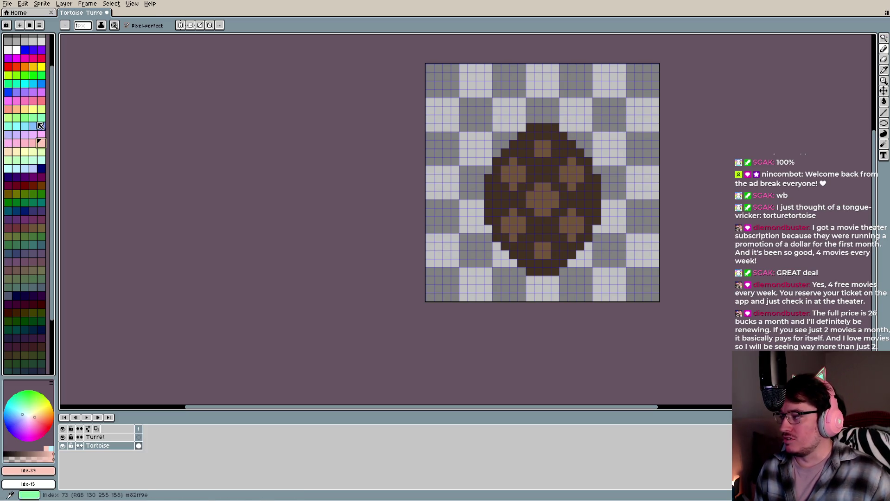
click(41, 101)
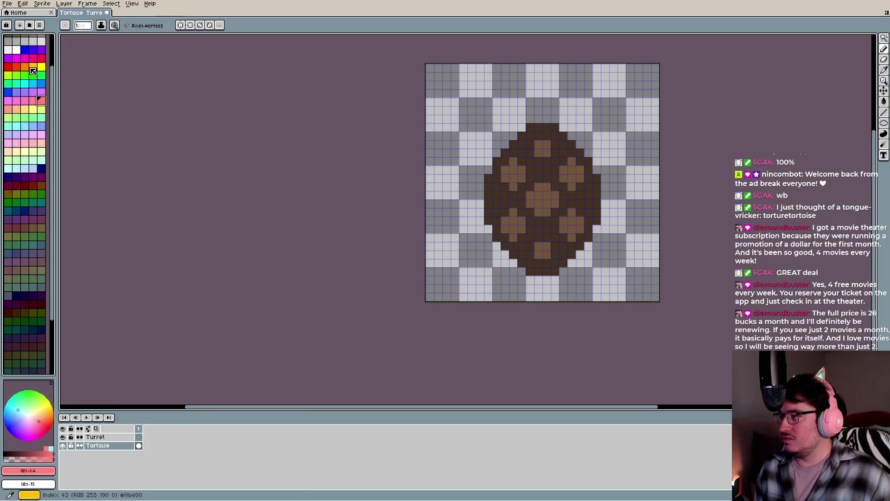
click(33, 66)
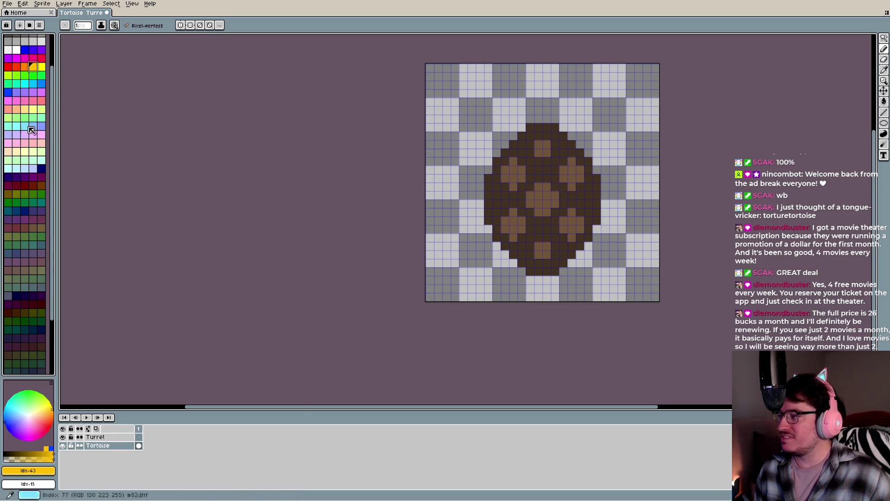
click(41, 185)
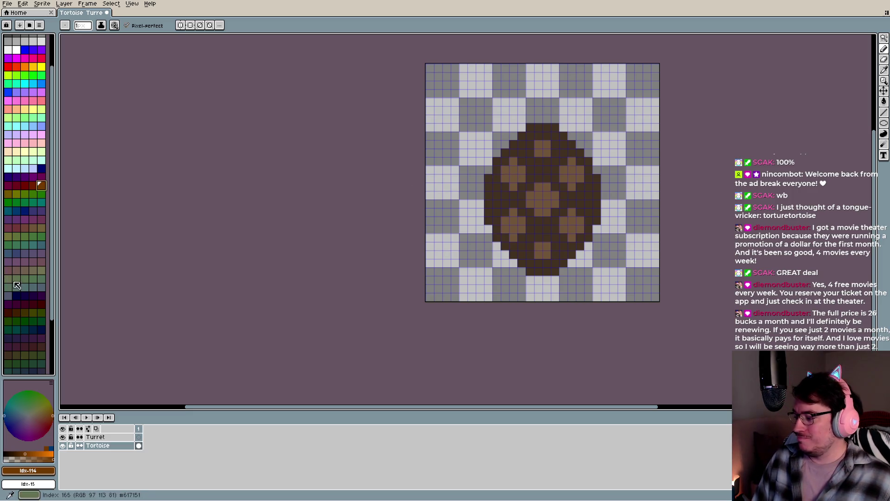
click(28, 272)
click(41, 271)
click(42, 227)
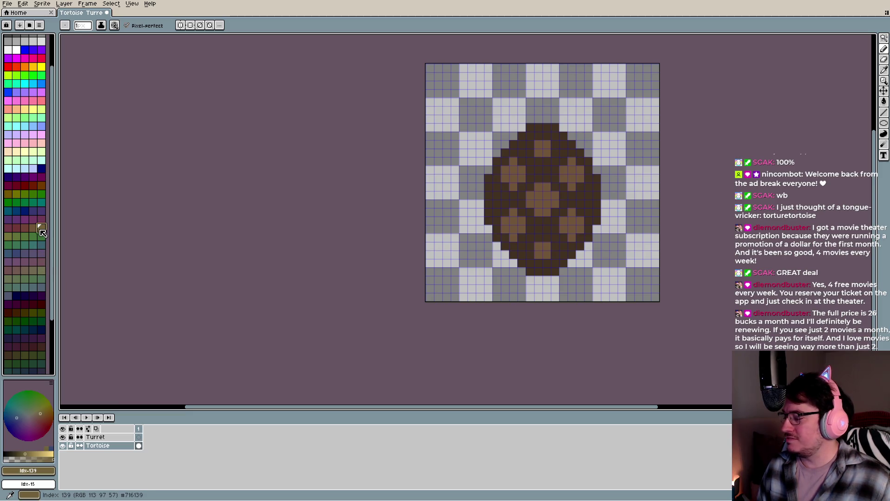
click(8, 236)
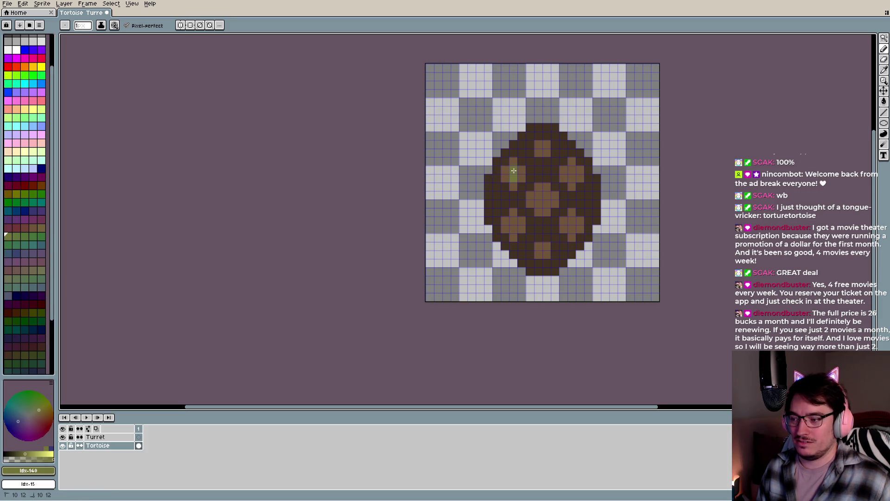
Sample the shell spots' lighter brown #715539 as the Pencil colour
scroll(508, 185, down, 3)
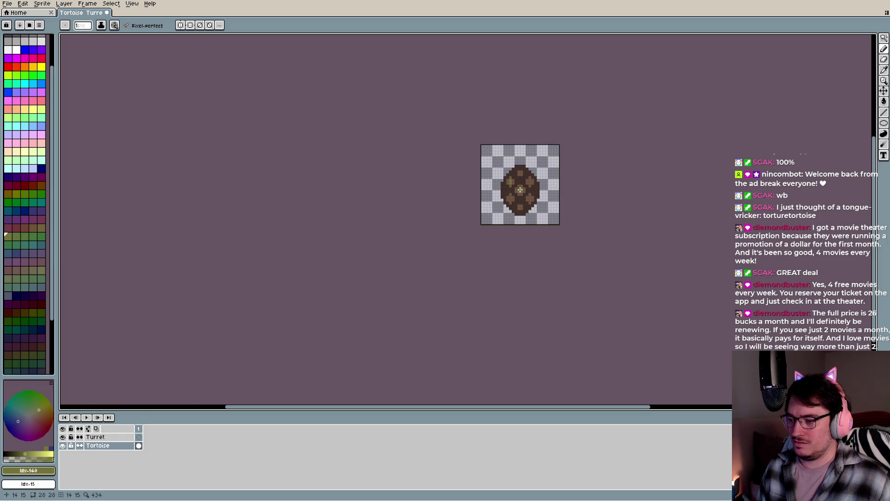
scroll(514, 202, down, 3)
scroll(507, 210, up, 3)
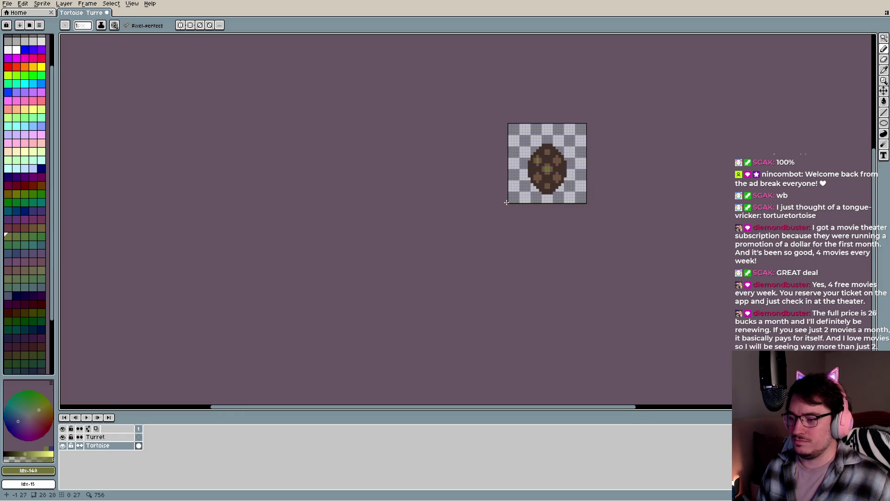
key(v)
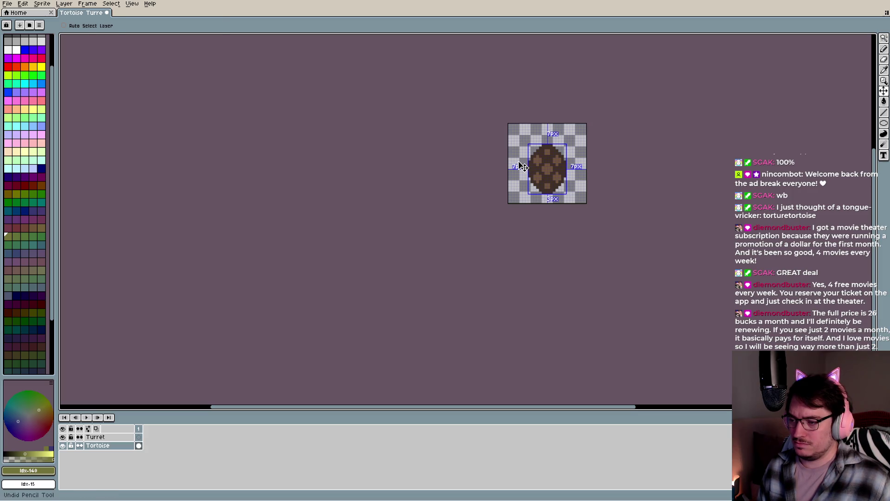
key(b)
scroll(520, 166, down, 2)
scroll(521, 168, up, 3)
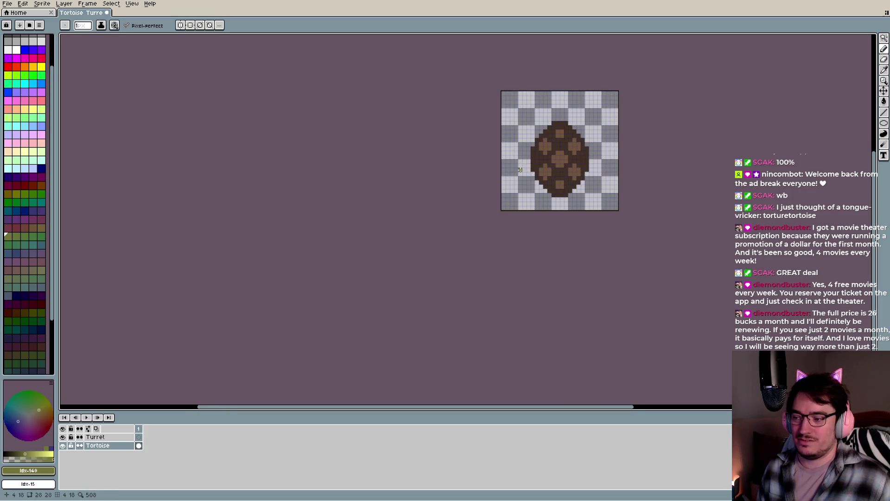
scroll(541, 164, up, 2)
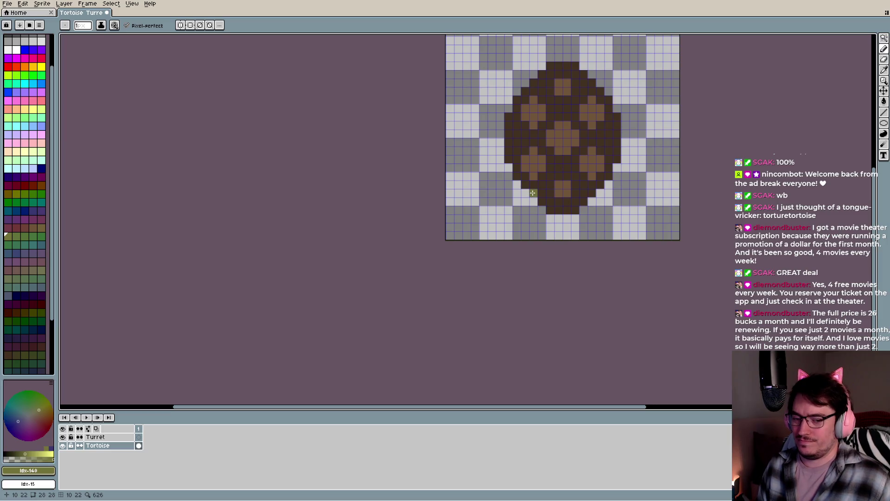
scroll(536, 188, down, 2)
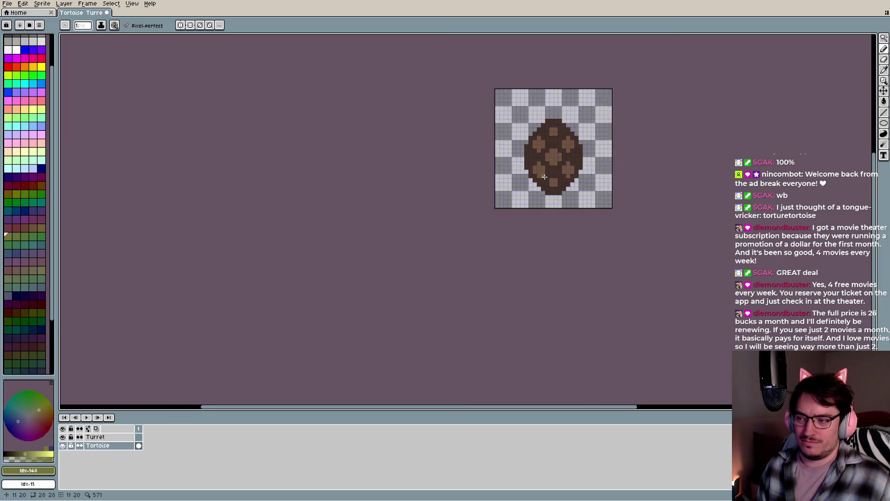
scroll(544, 177, down, 1)
scroll(545, 160, up, 1)
key(i)
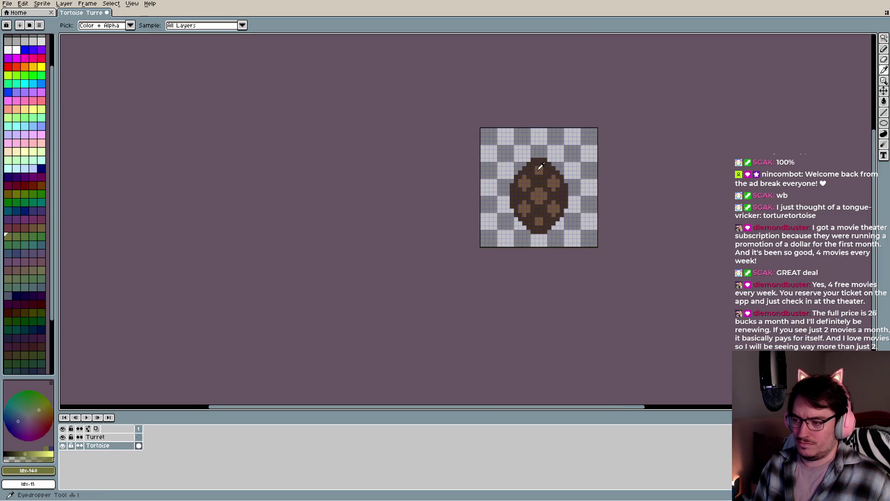
click(539, 170)
key(b)
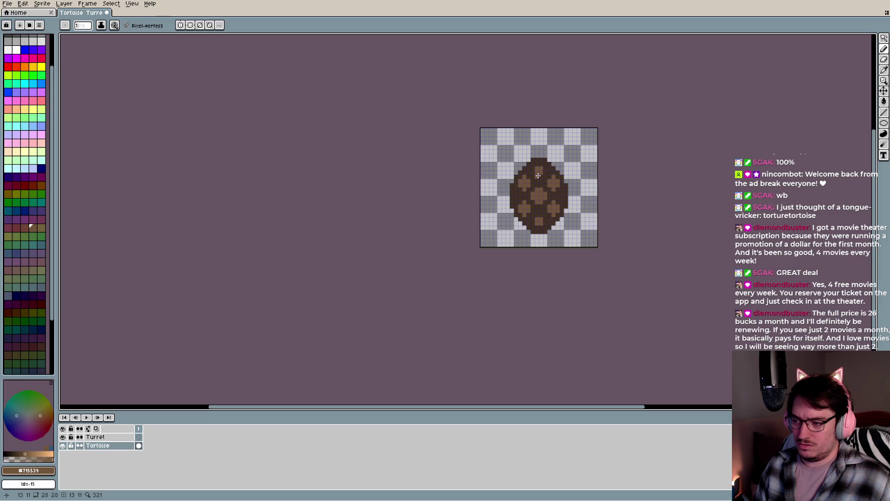
Save the sprite as Tortoise Turret.aseprite
scroll(539, 215, down, 1)
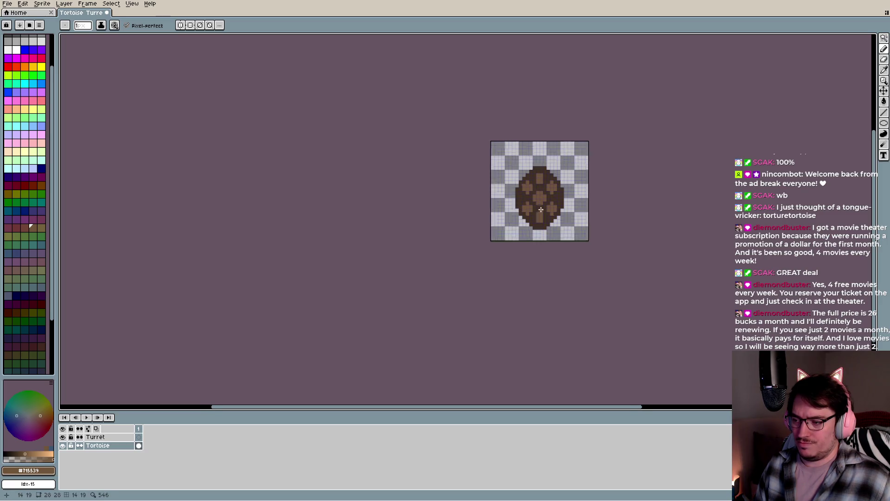
scroll(542, 215, down, 1)
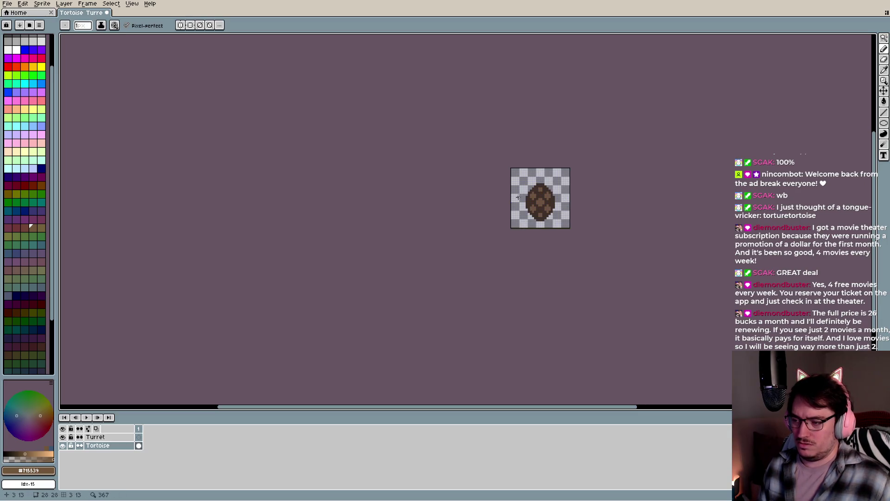
scroll(569, 210, up, 2)
scroll(556, 209, up, 1)
scroll(418, 211, down, 2)
key(v)
key(ctrl+s)
scroll(399, 167, up, 2)
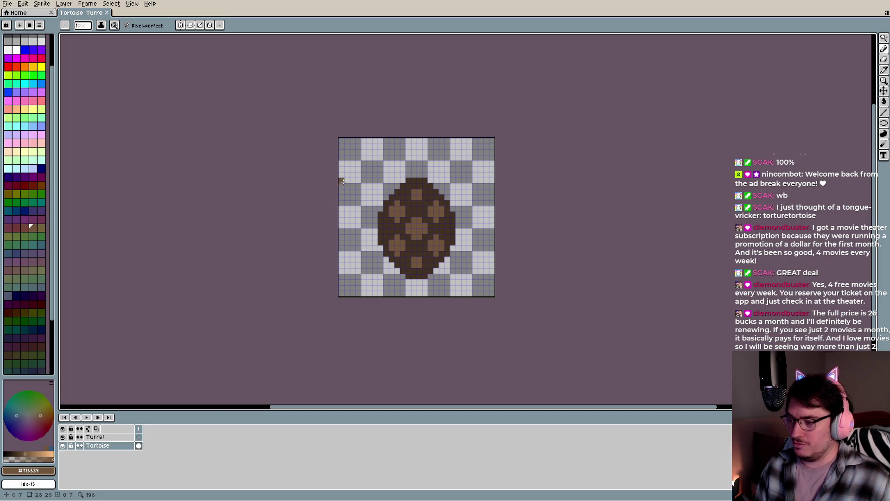
key(i)
click(418, 181)
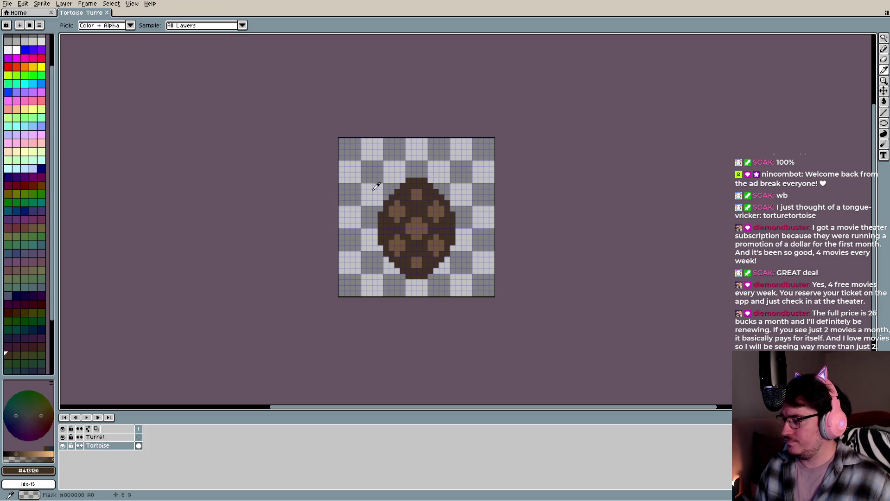
click(25, 270)
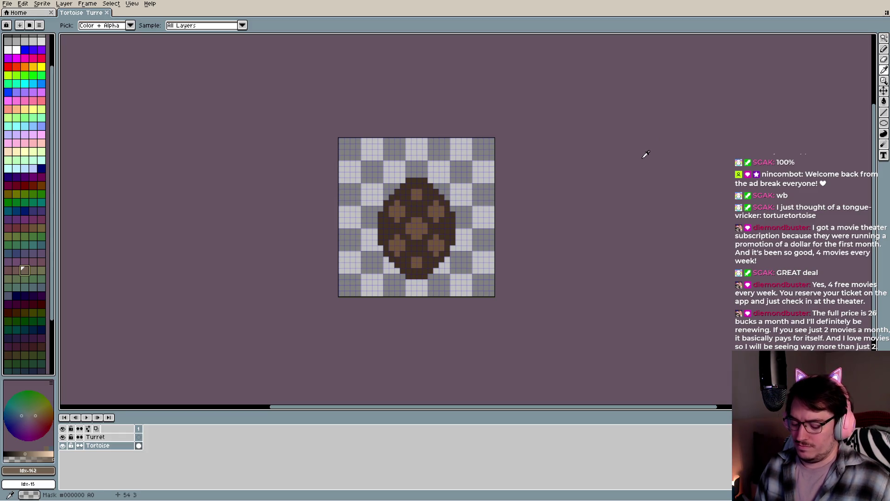
key(b)
click(414, 174)
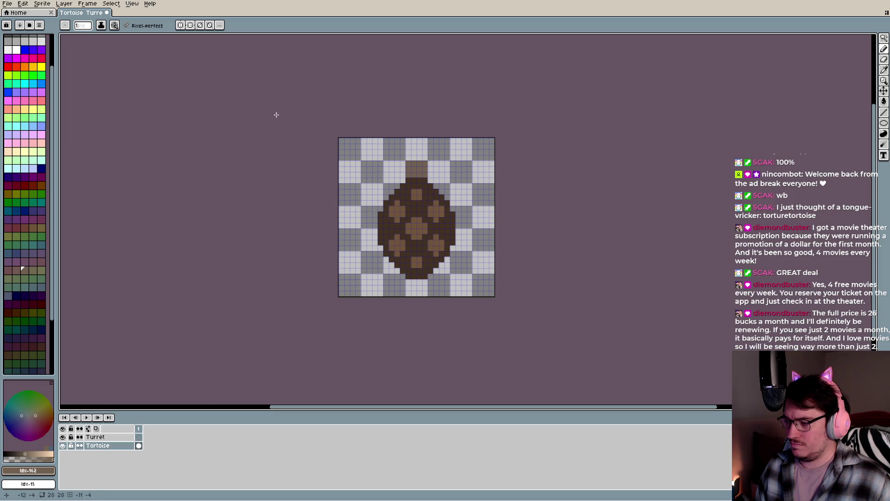
scroll(25, 130, up, 3)
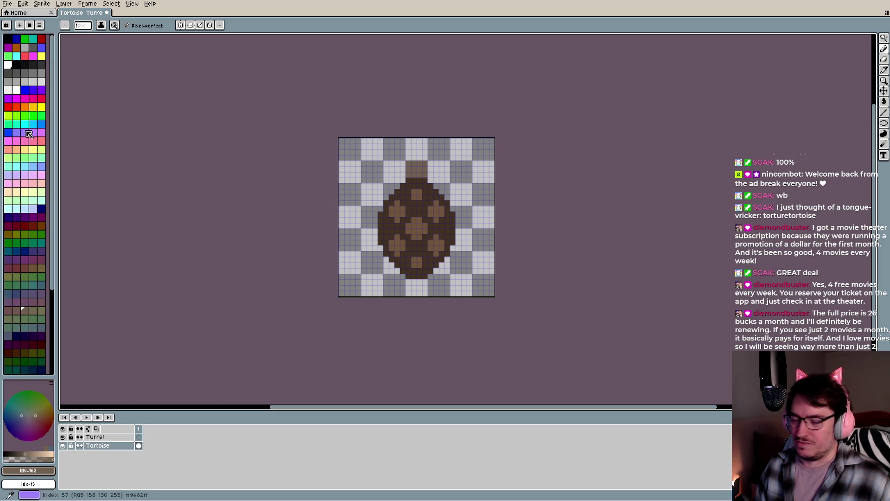
click(33, 65)
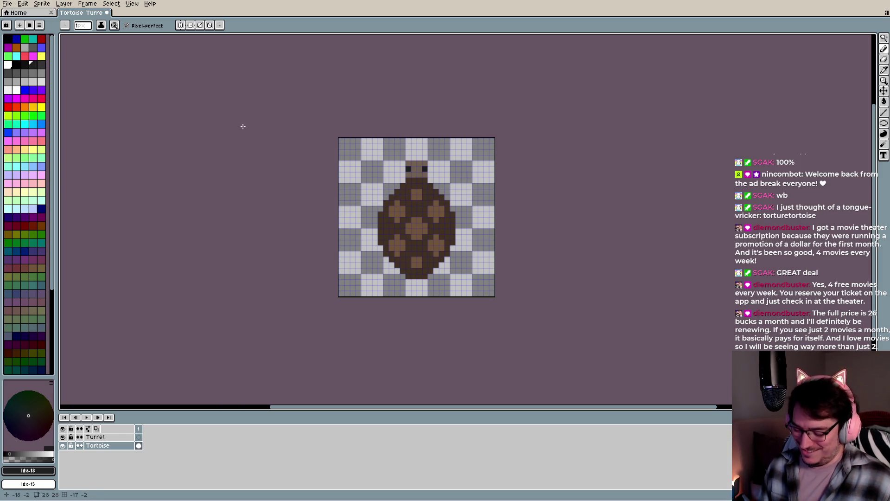
key(v)
key(ctrl+z)
key(ctrl+z)
key(ctrl+z)
key(ctrl+z)
key(ctrl+z)
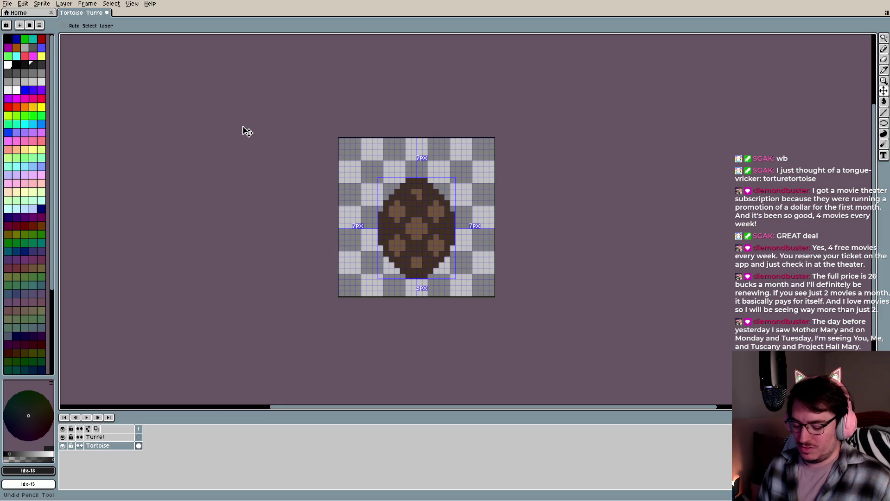
key(ctrl+z)
key(b)
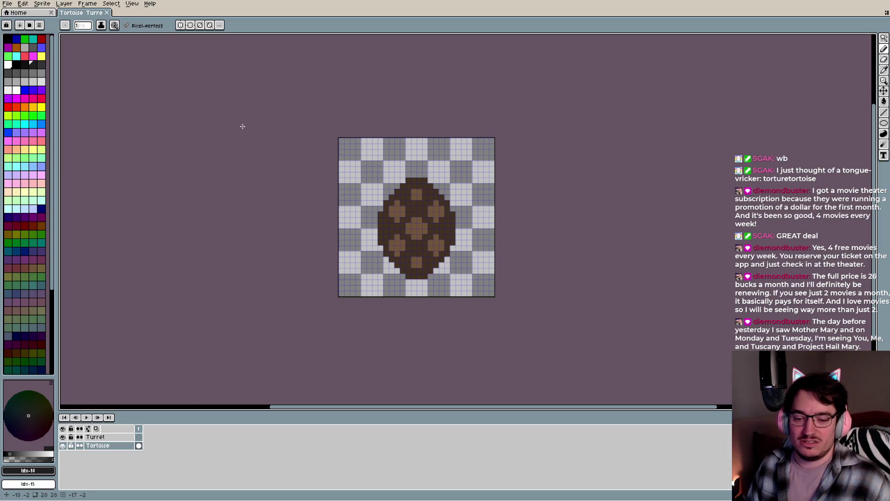
key(i)
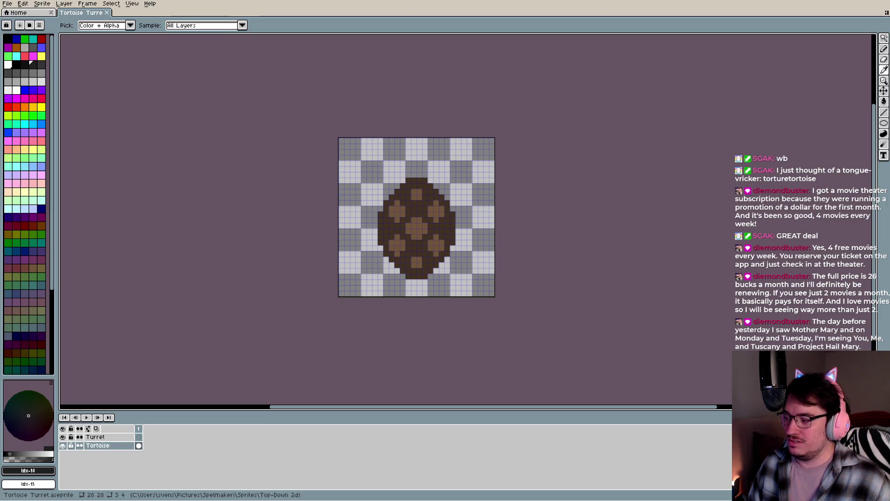
Draw a filled olive-brown oval (palette index 139) above the shell as the head
key(b)
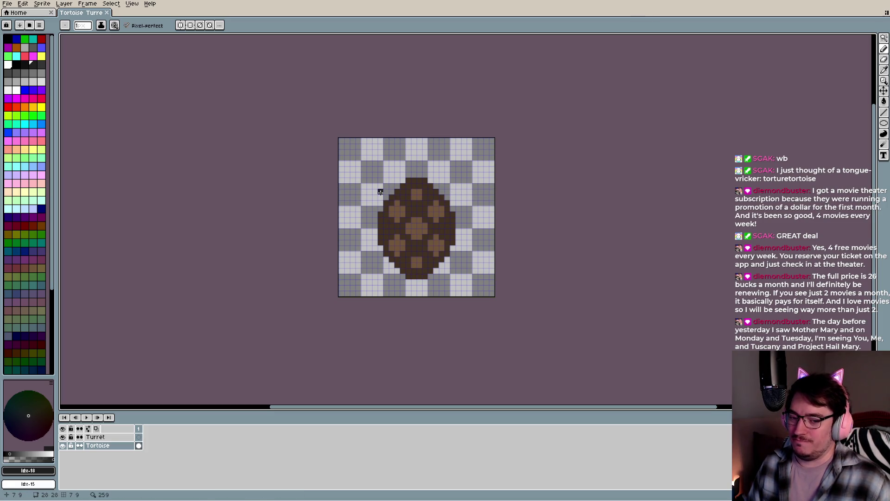
scroll(389, 211, down, 3)
scroll(398, 227, up, 2)
scroll(398, 227, up, 1)
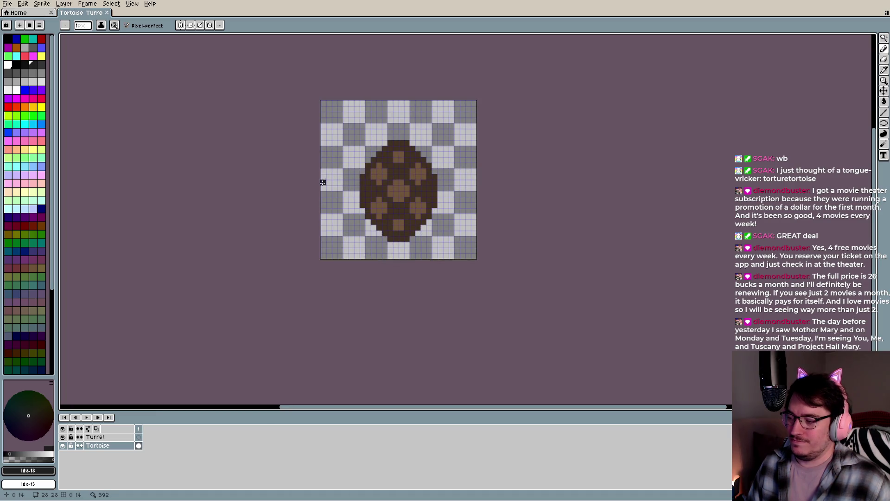
drag(323, 182, 365, 237)
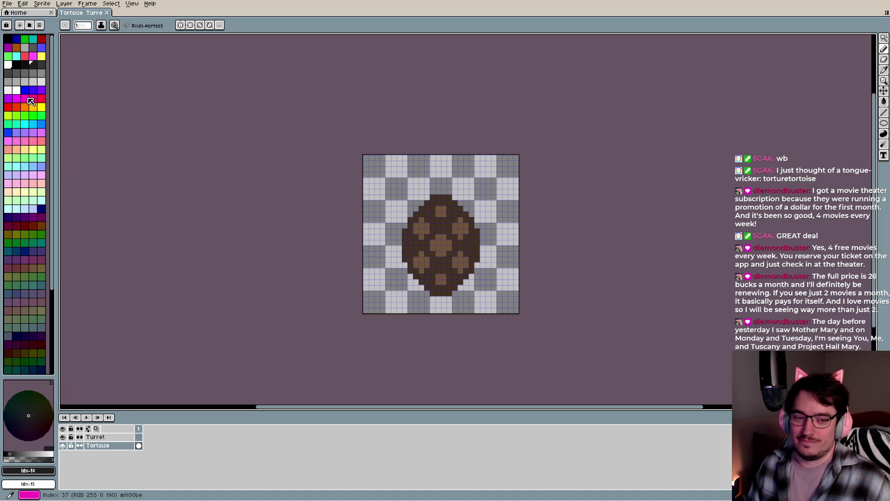
key(shift+u)
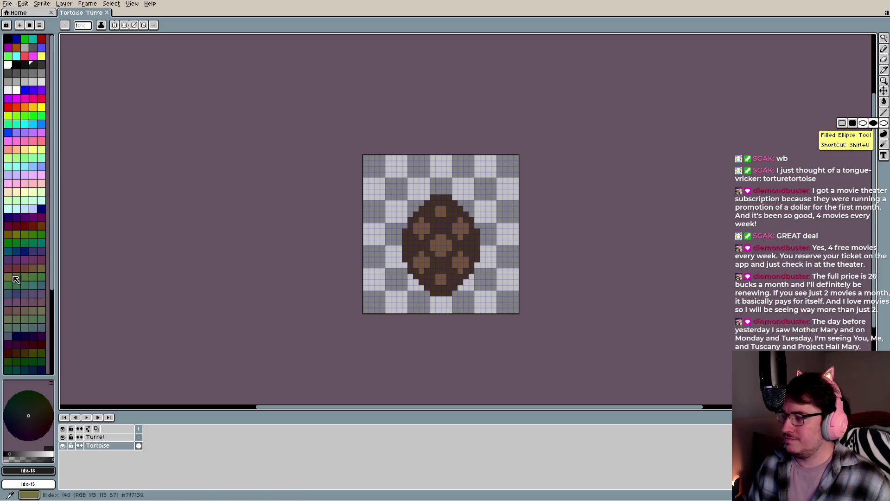
click(43, 269)
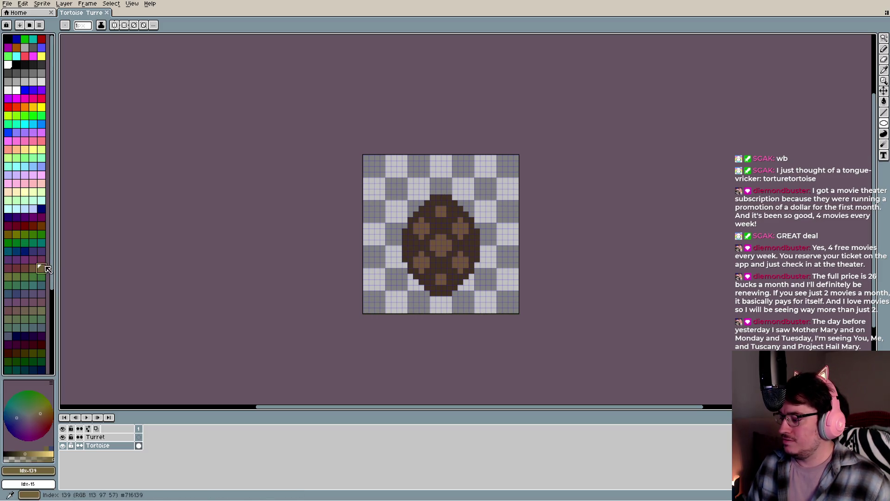
drag(426, 173, 455, 192)
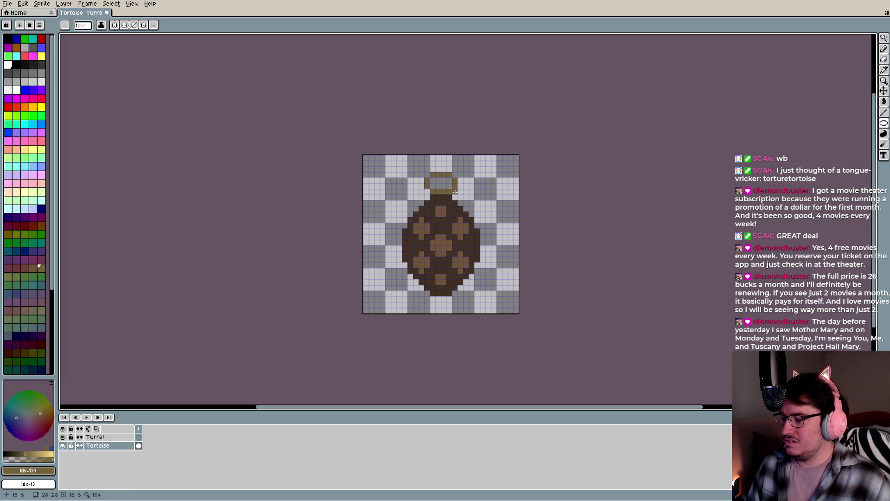
key(b)
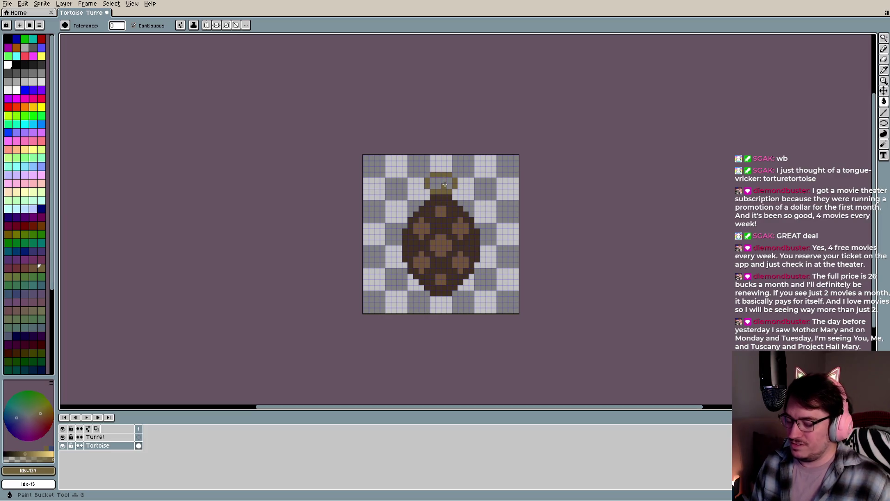
key(g)
click(440, 181)
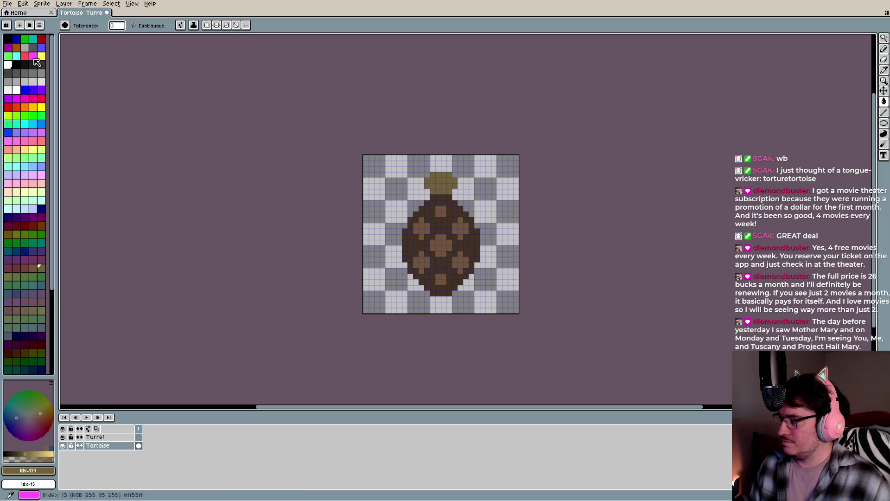
Paint two near-black pixels at the head's top, then resample olive and touch up with the Eraser
click(33, 64)
key(b)
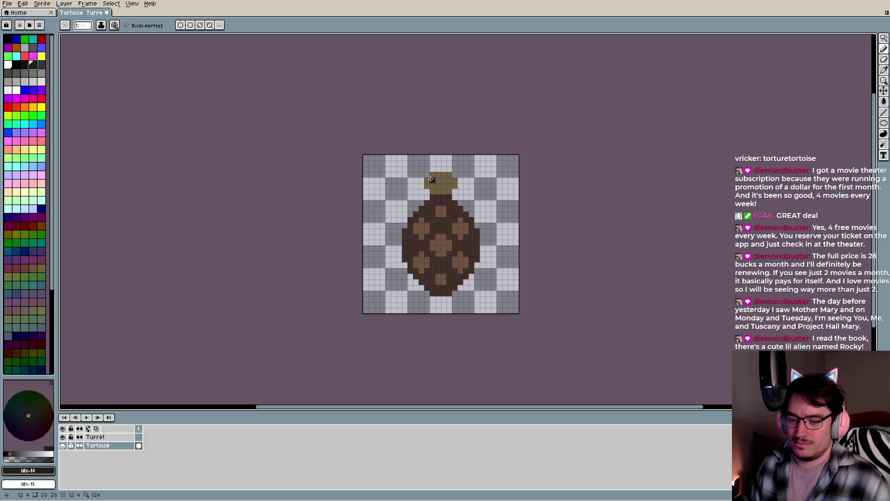
drag(427, 184, 455, 180)
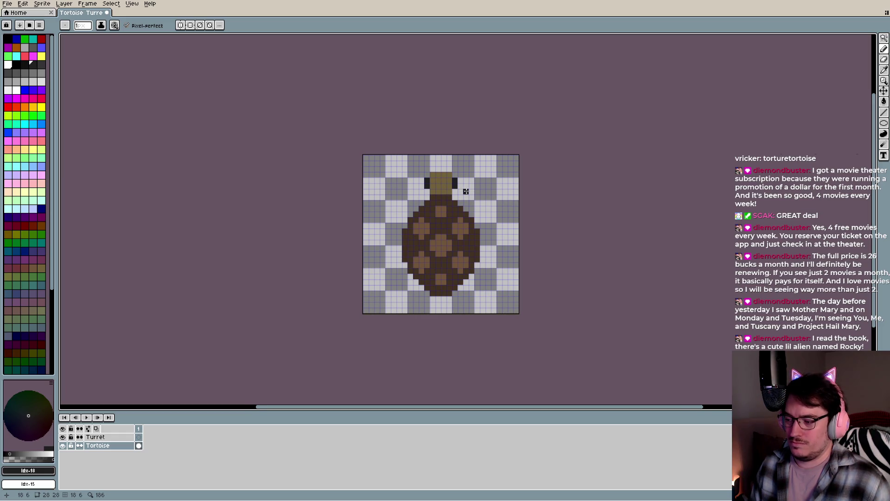
scroll(466, 191, down, 3)
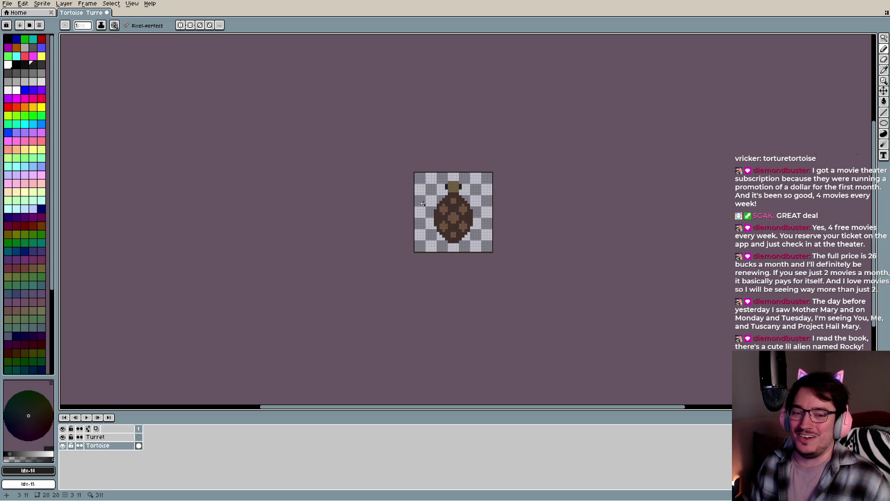
scroll(437, 194, up, 1)
scroll(437, 194, up, 1)
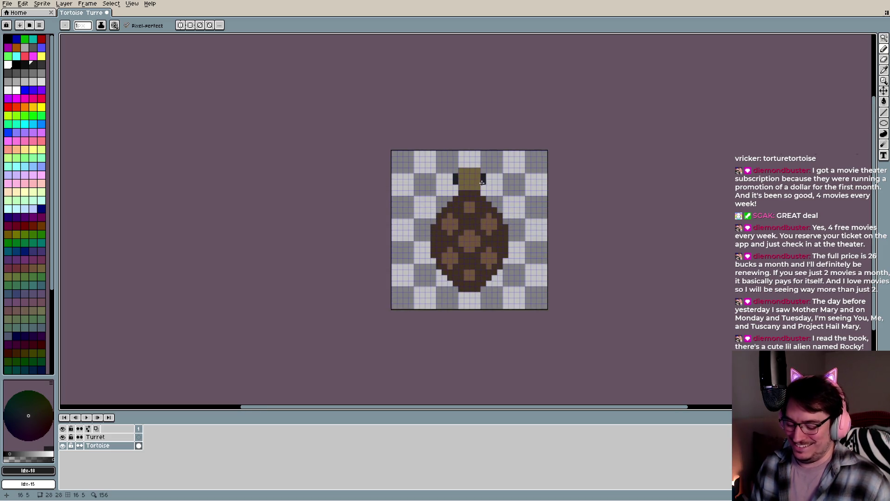
alt+click(459, 190)
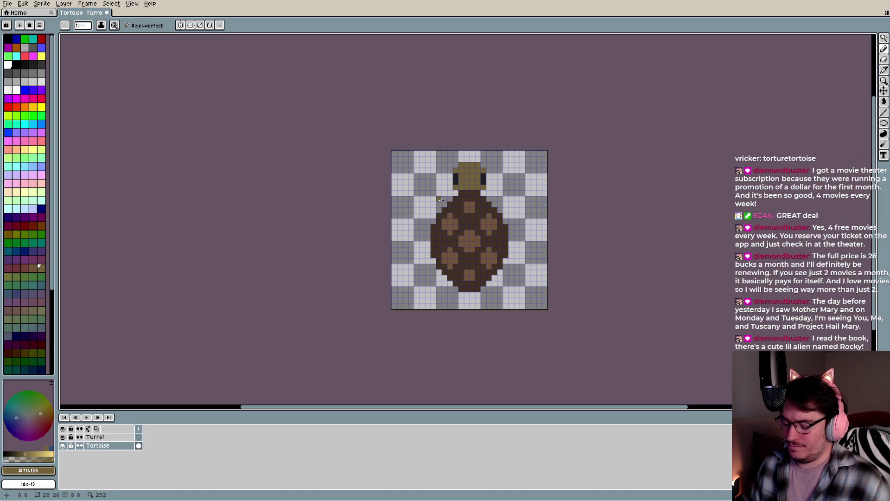
key(e)
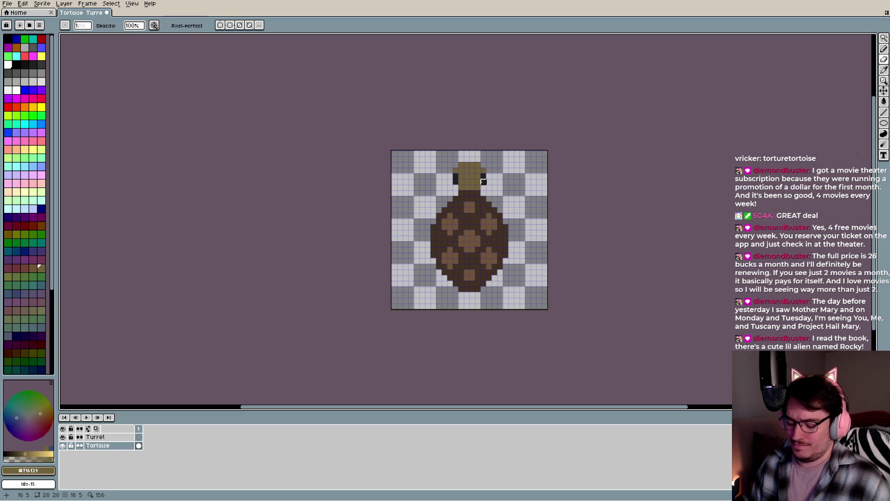
key(b)
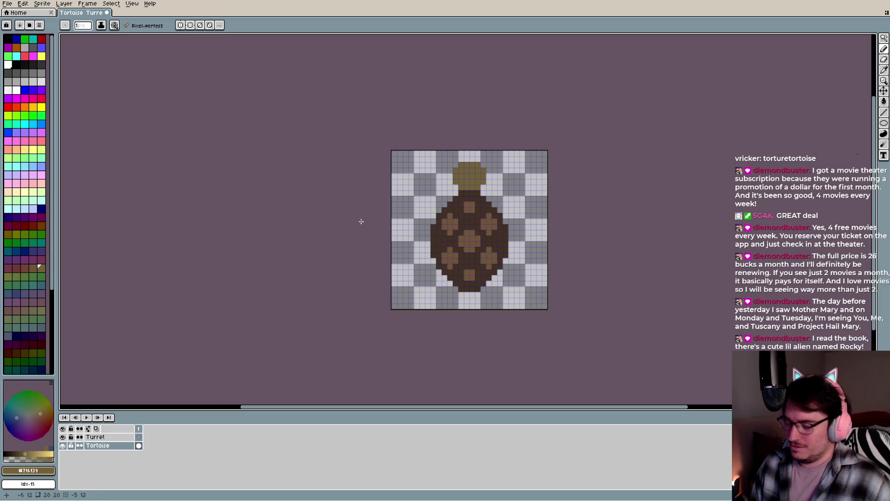
Pick a dark swatch and draw two-pixel-tall dark eyes on both sides of the olive head
click(41, 65)
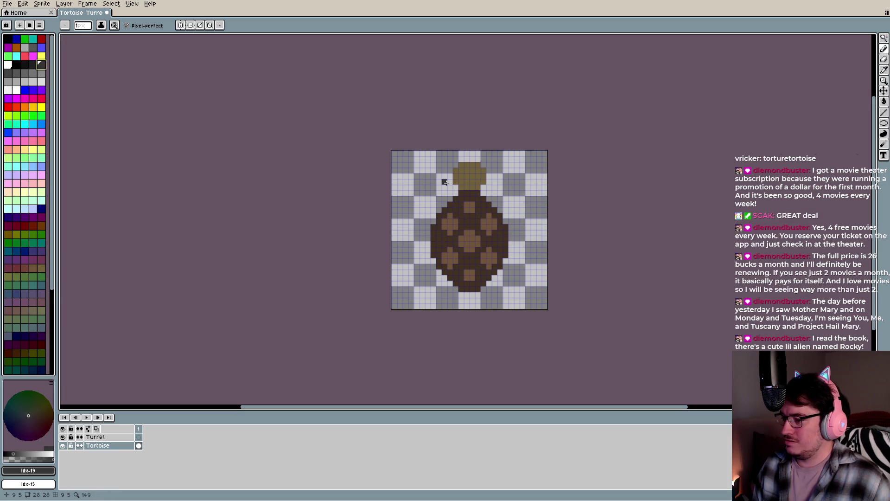
click(457, 181)
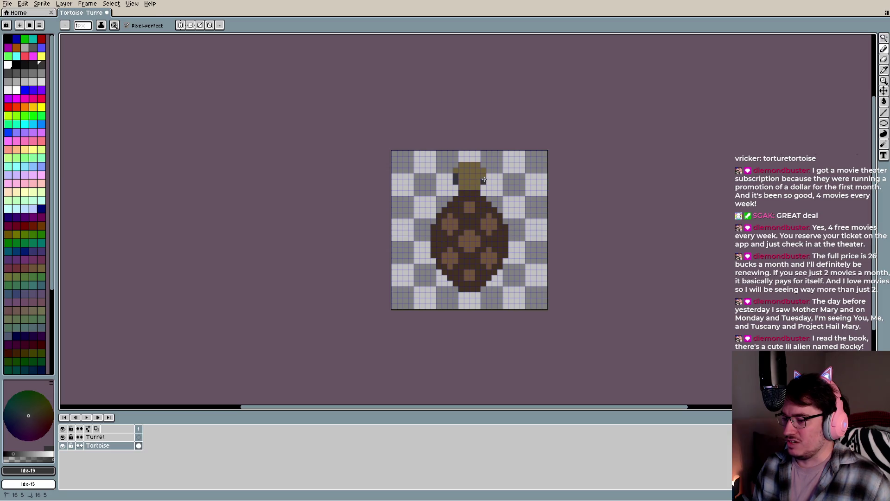
key(ctrl+z)
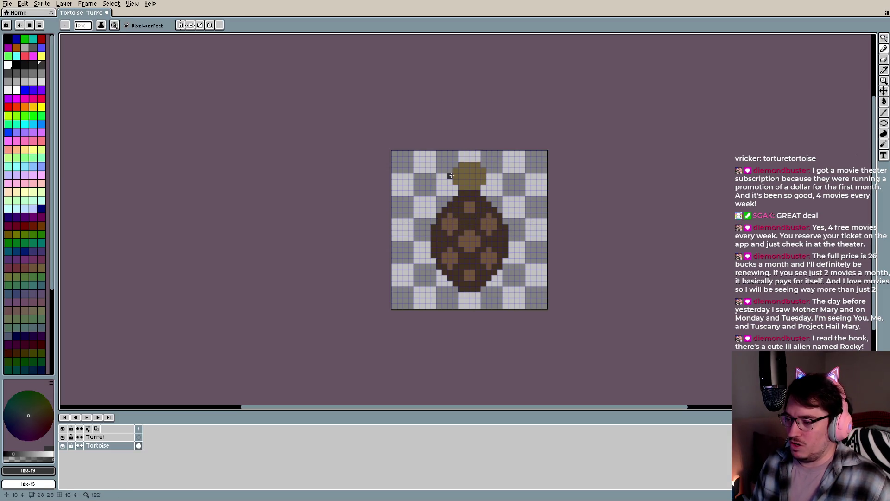
key(ctrl)
click(477, 175)
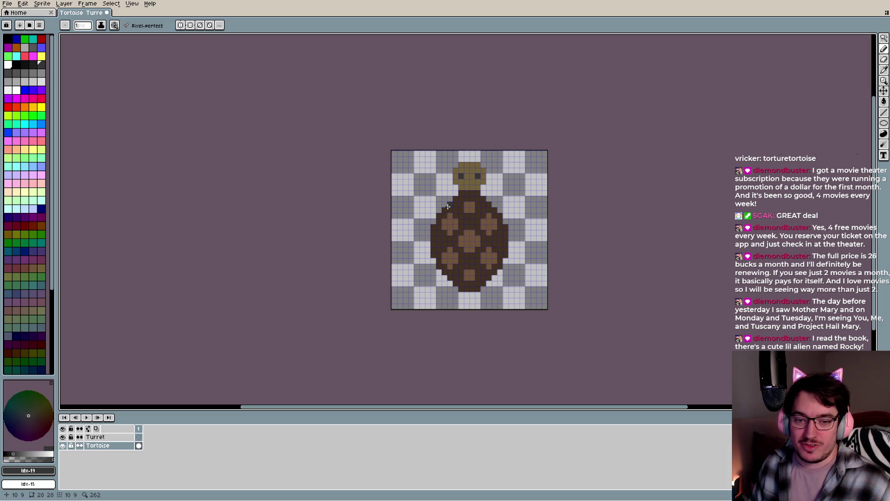
key(ctrl+z)
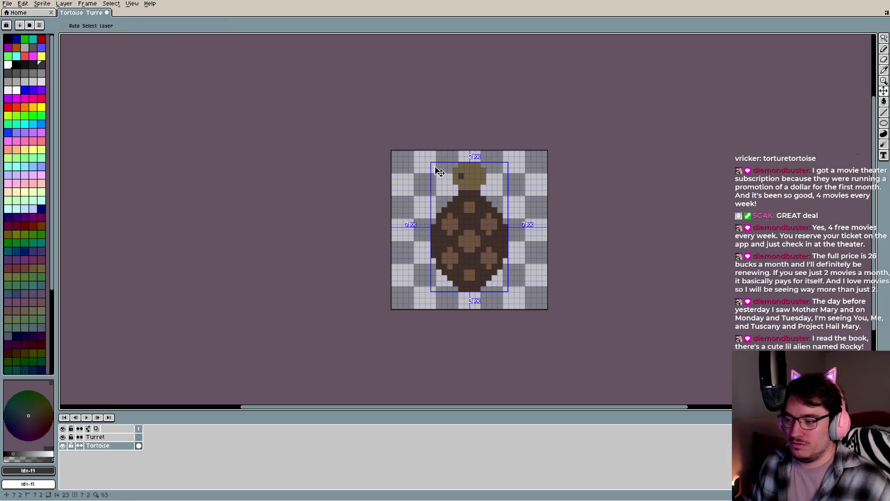
drag(456, 171, 484, 177)
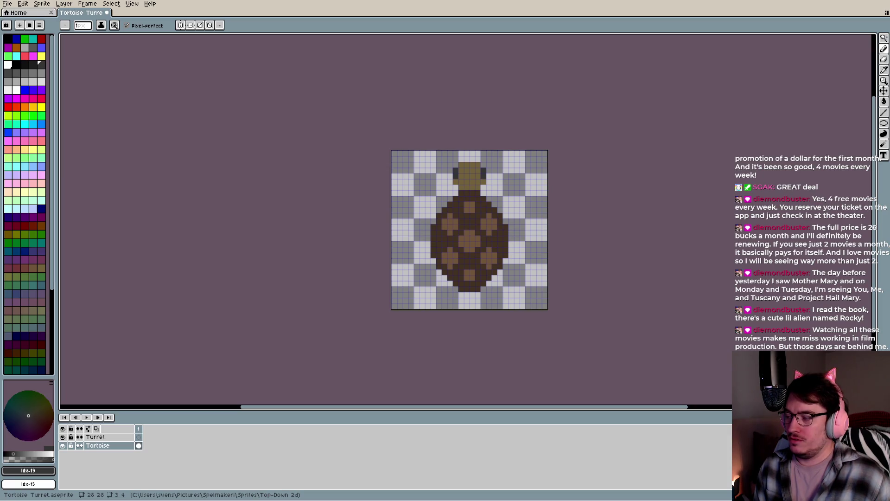
Try the near-black and dark grey palette colours as the foreground colour
click(33, 63)
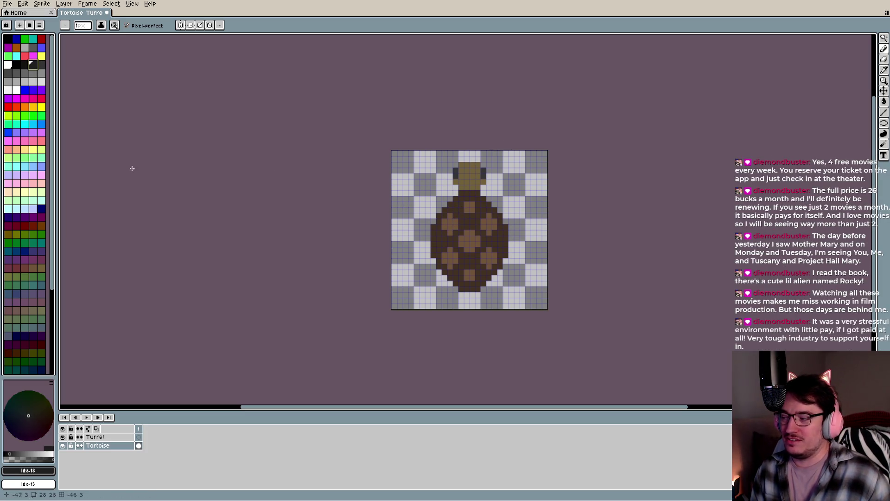
click(16, 72)
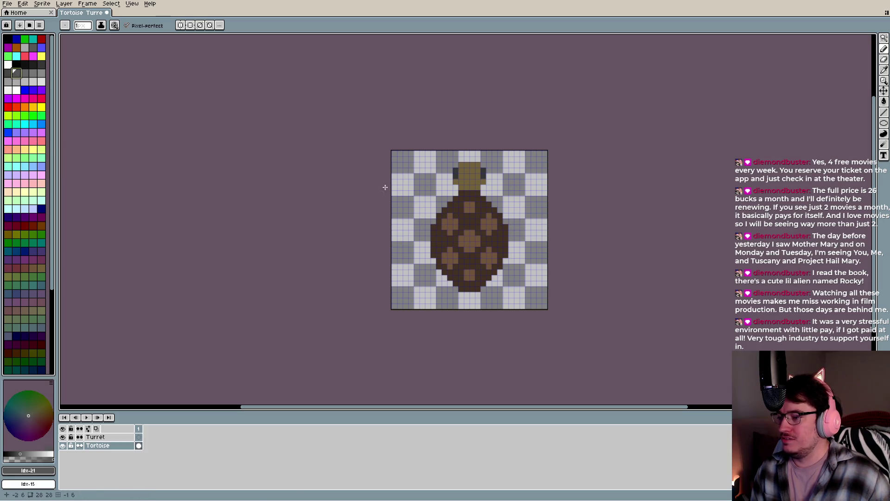
key(bracketleft)
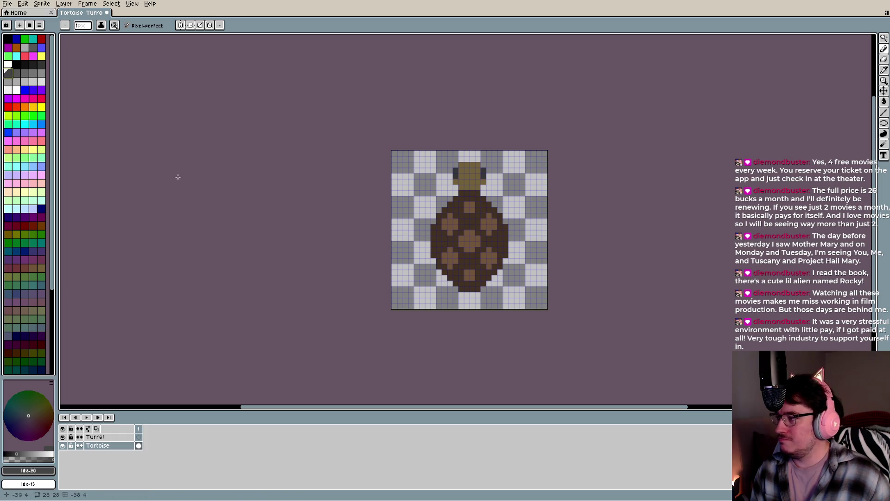
Select the whole sprite and rotate it 180° so the head points downward
key(ctrl+a)
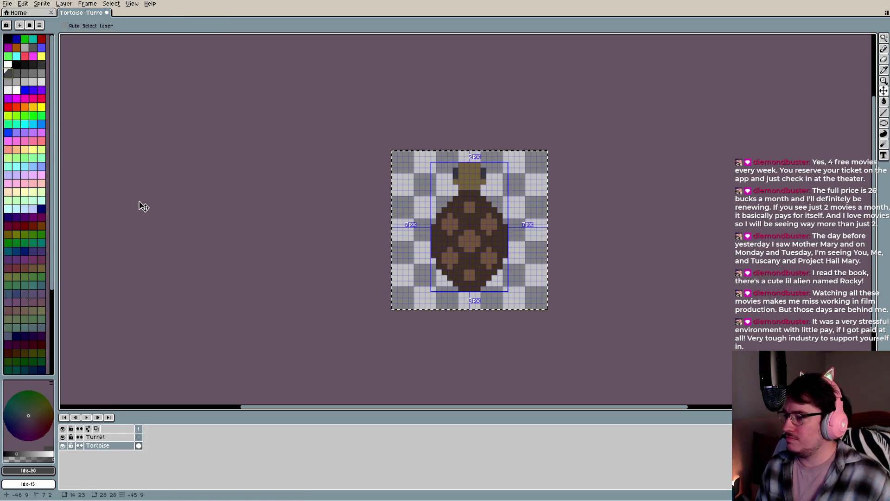
click(41, 3)
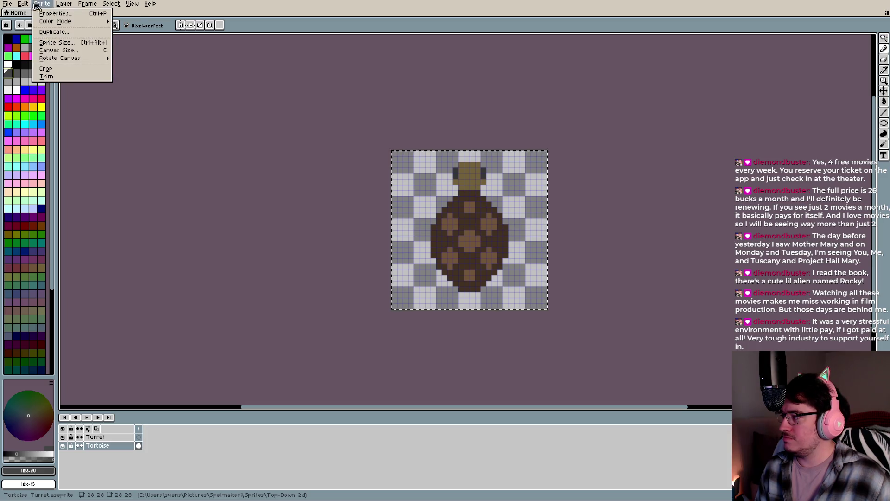
mouse_move(29, 7)
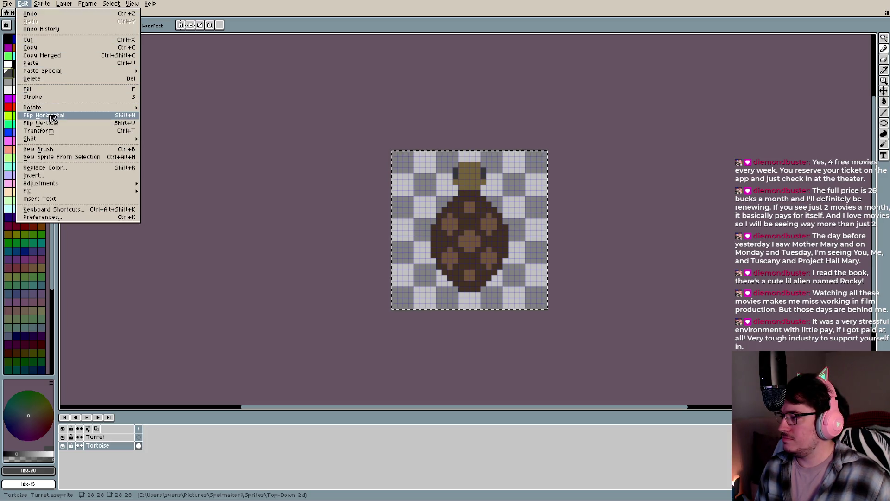
mouse_move(51, 107)
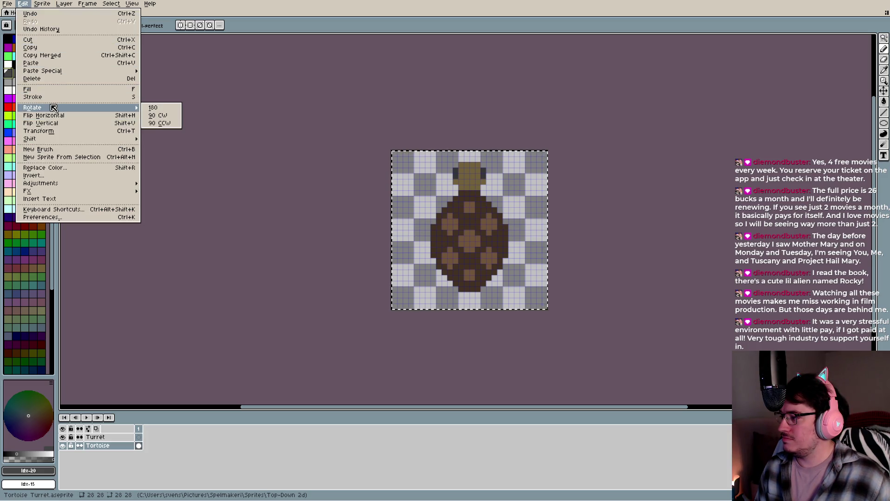
click(161, 108)
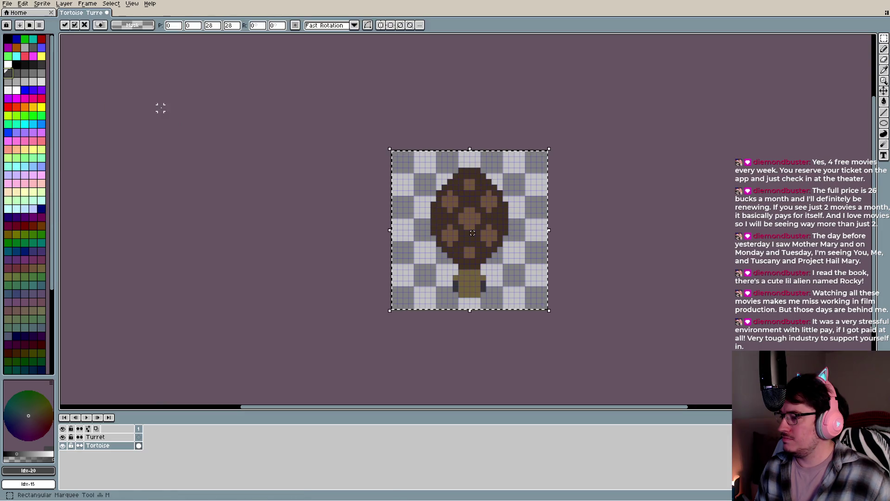
click(648, 159)
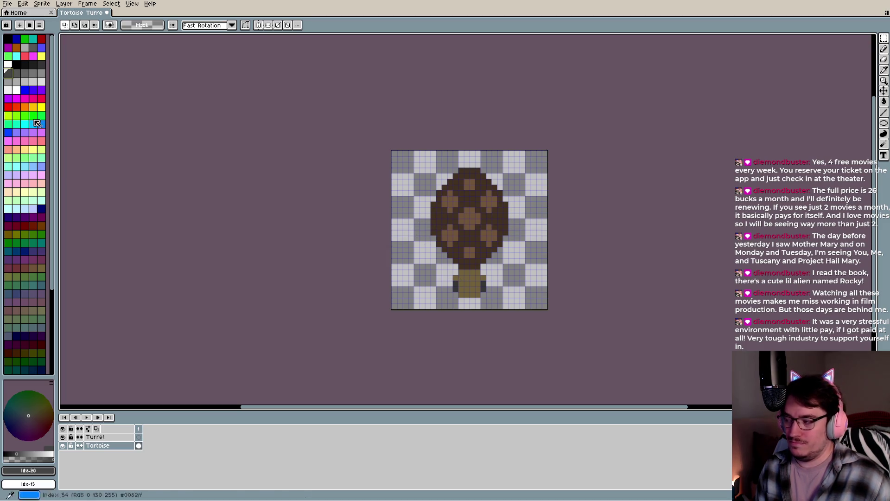
key(b)
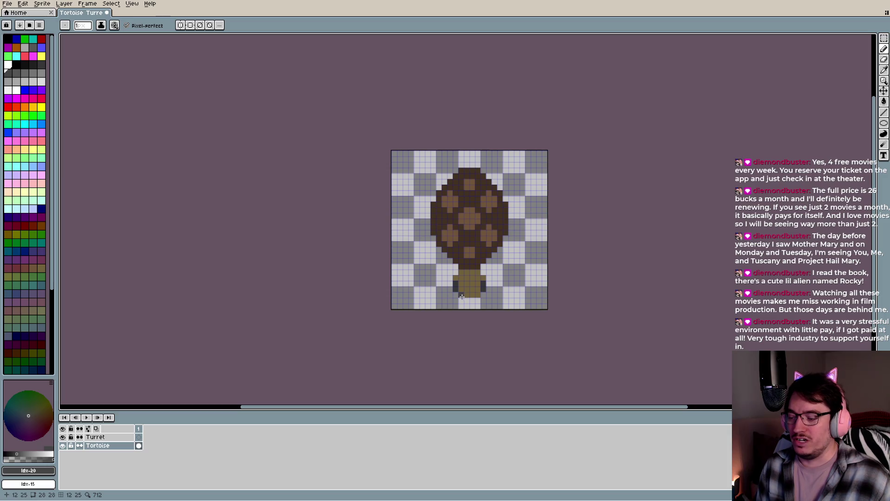
click(41, 149)
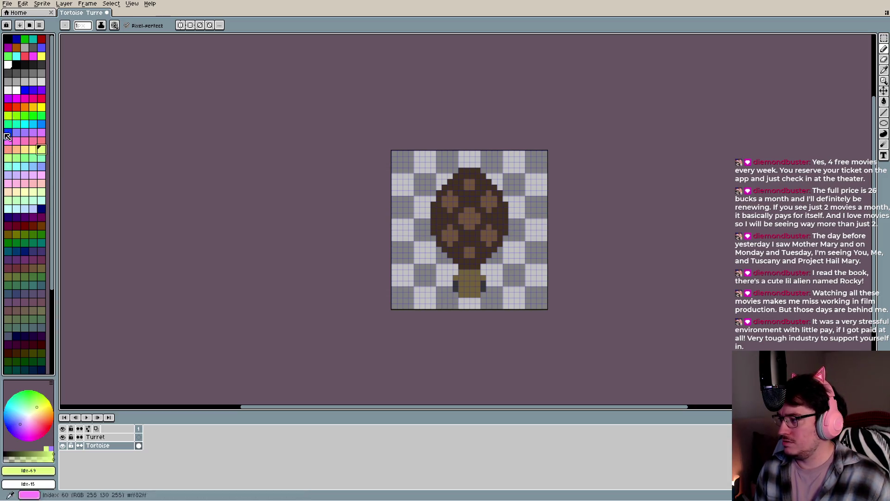
click(41, 234)
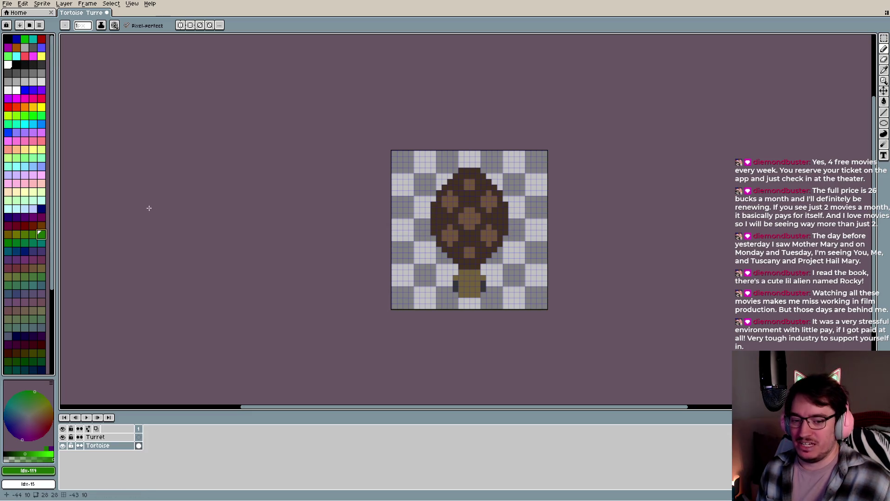
key(i)
click(474, 278)
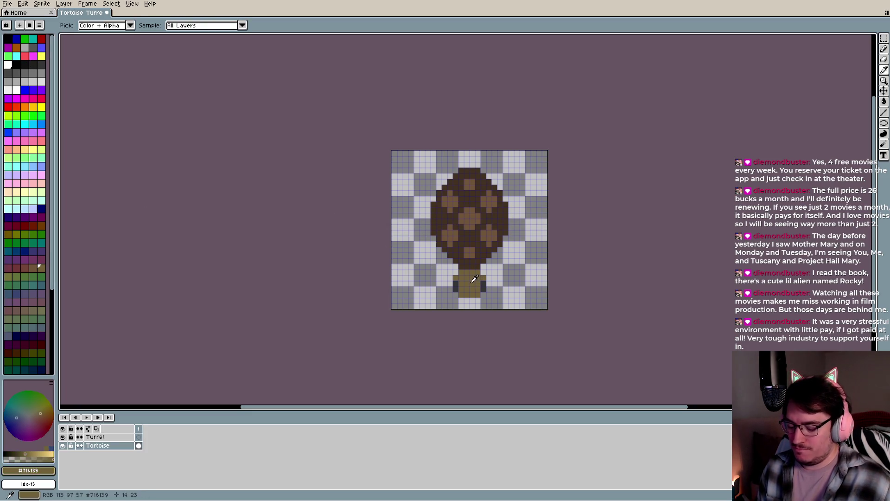
Draw a dark mouth stroke along the head's bottom edge, redoing it after one undo
key(b)
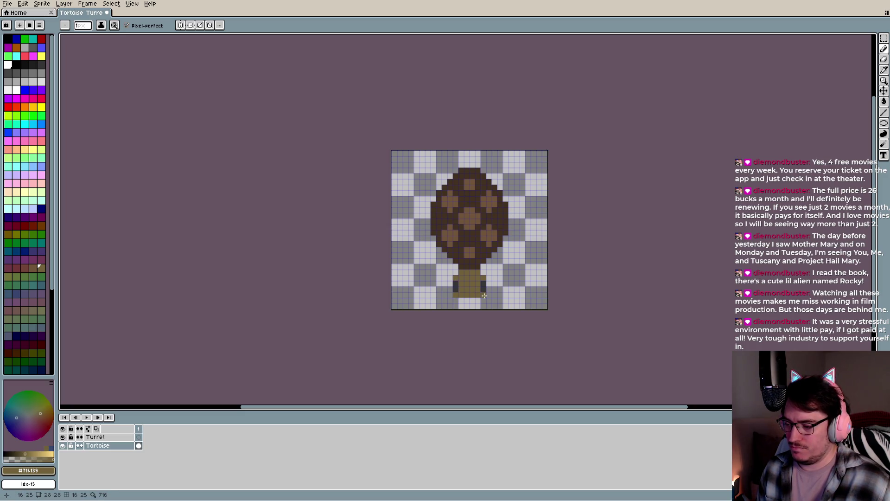
click(33, 65)
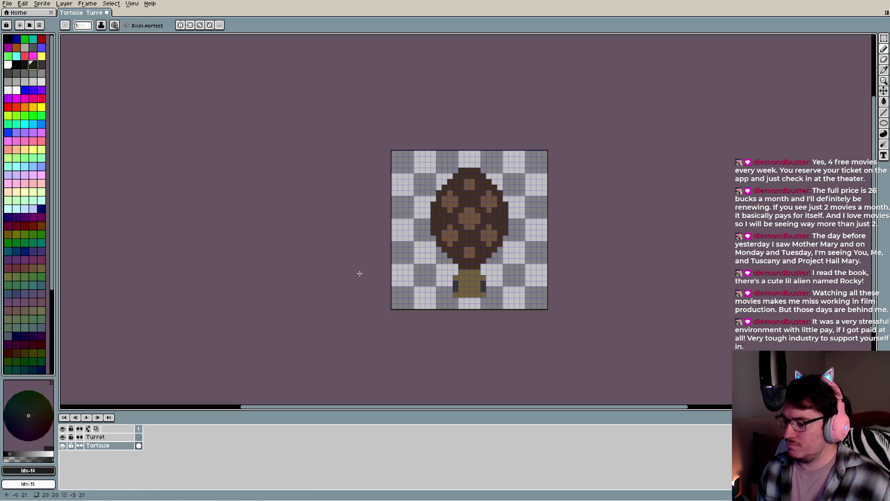
drag(462, 295, 475, 295)
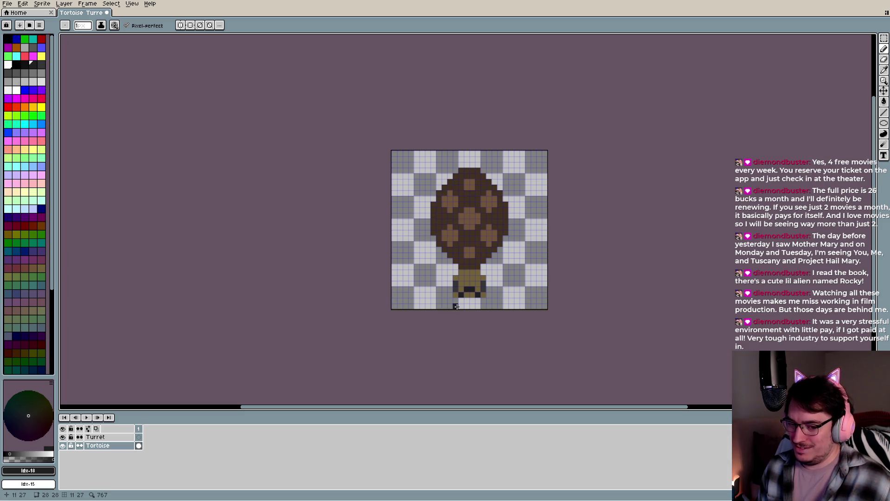
key(v)
key(ctrl+z)
key(b)
drag(465, 295, 473, 295)
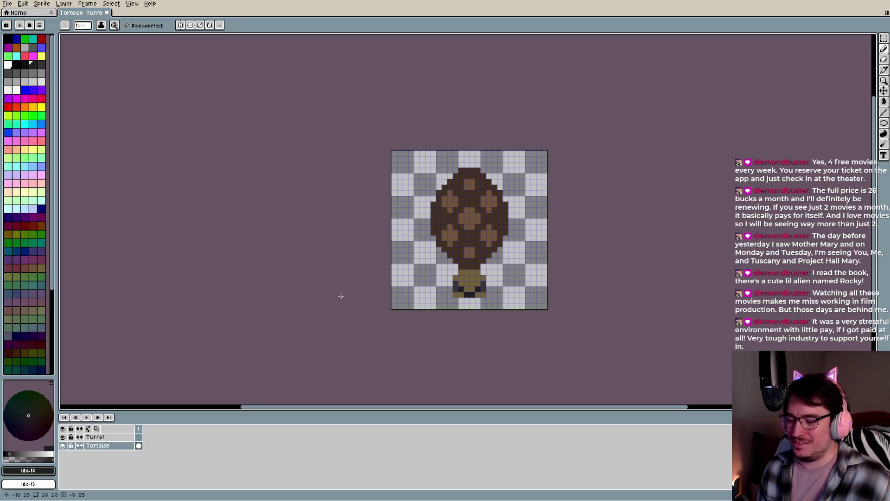
Sample the olive head colour and the dark grey #353535 from the sprite
alt+click(458, 279)
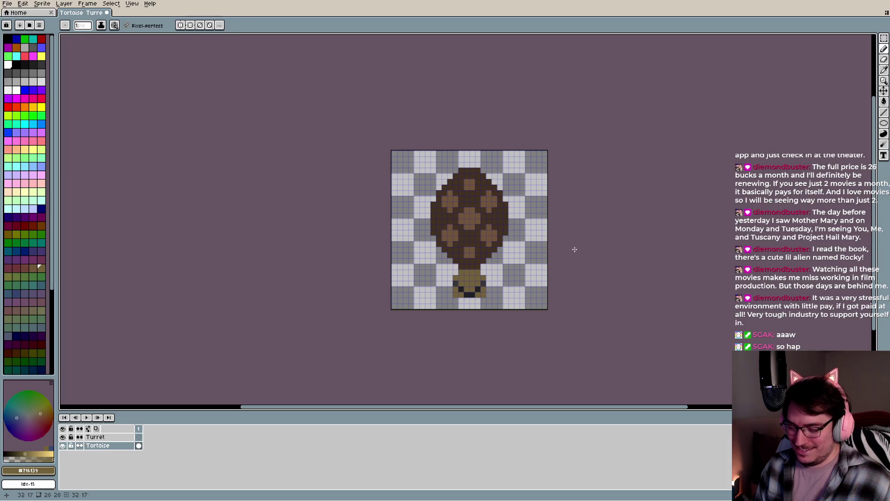
key(alt)
alt+click(486, 281)
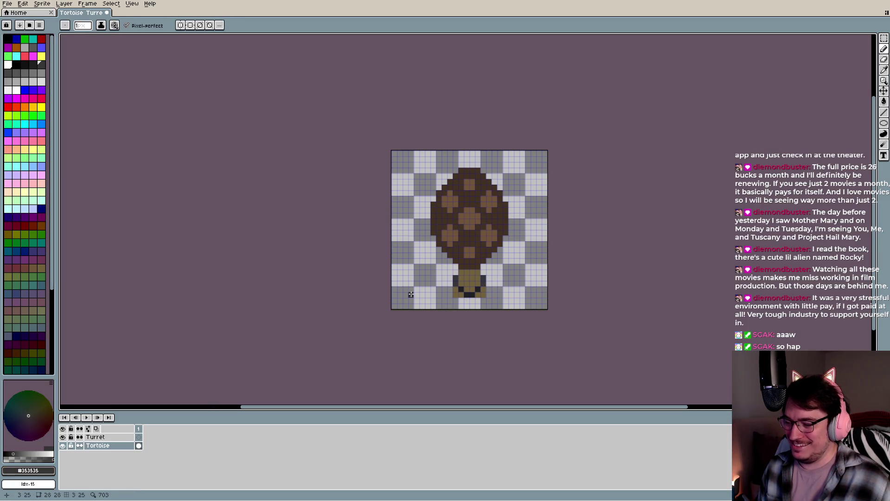
Sample olive #716139 and paint olive pixels beside both sides of the head
alt+click(475, 284)
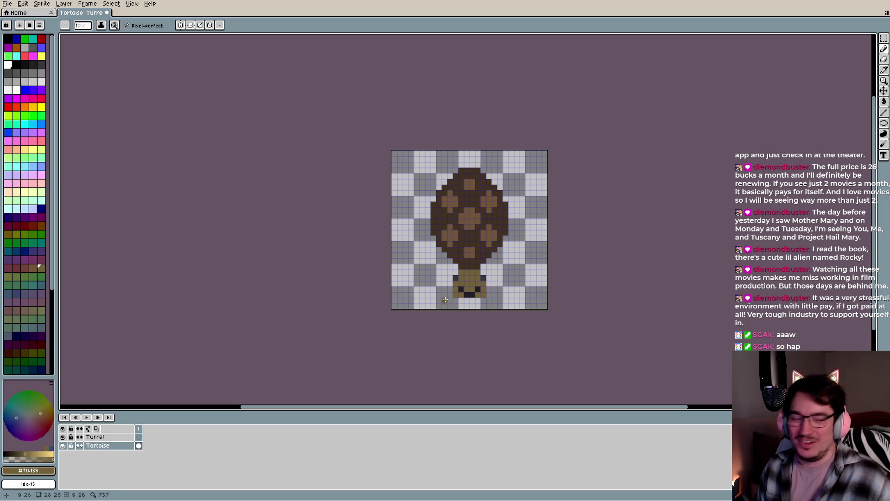
scroll(448, 294, up, 2)
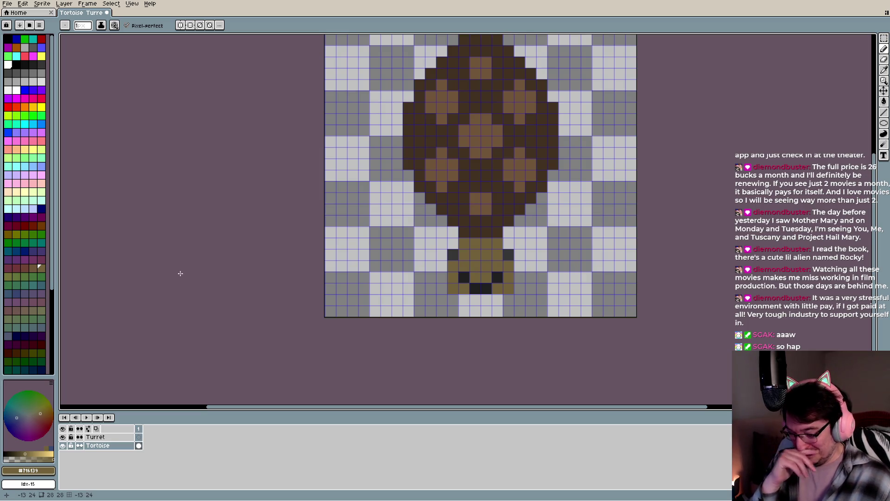
click(453, 255)
click(509, 255)
click(452, 243)
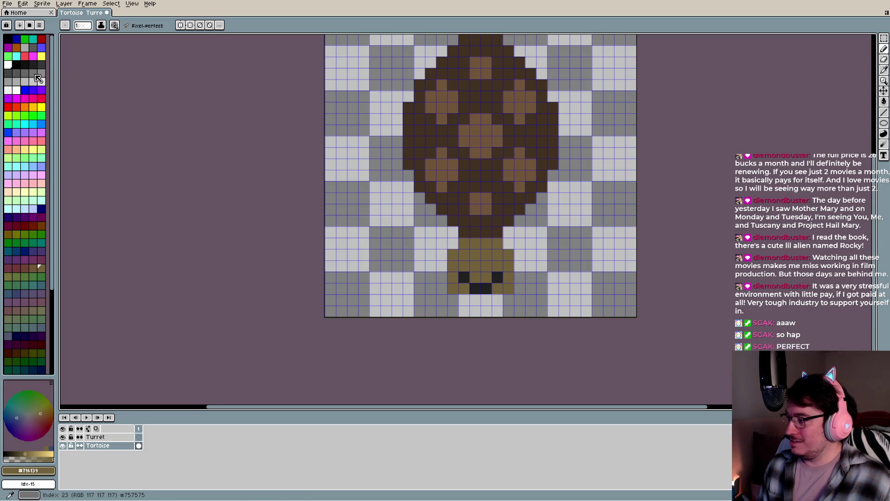
Paint two-pixel-tall dark grey fins on the left and right of the head
click(19, 86)
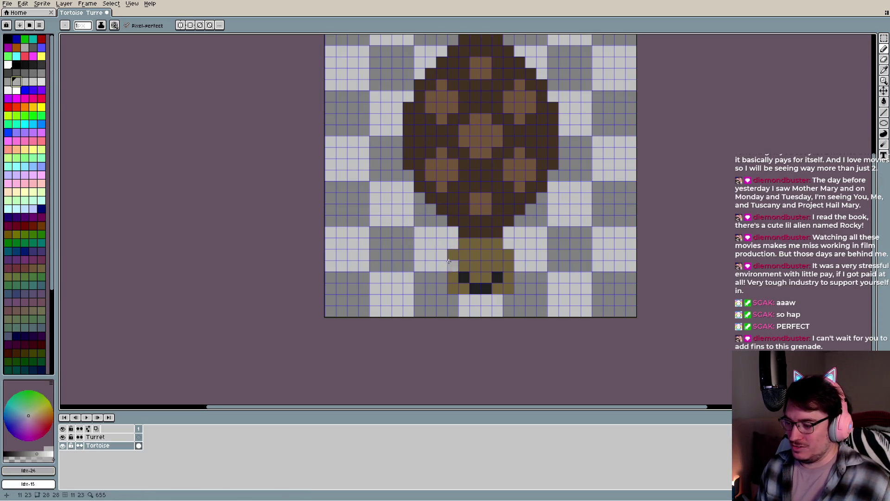
click(33, 73)
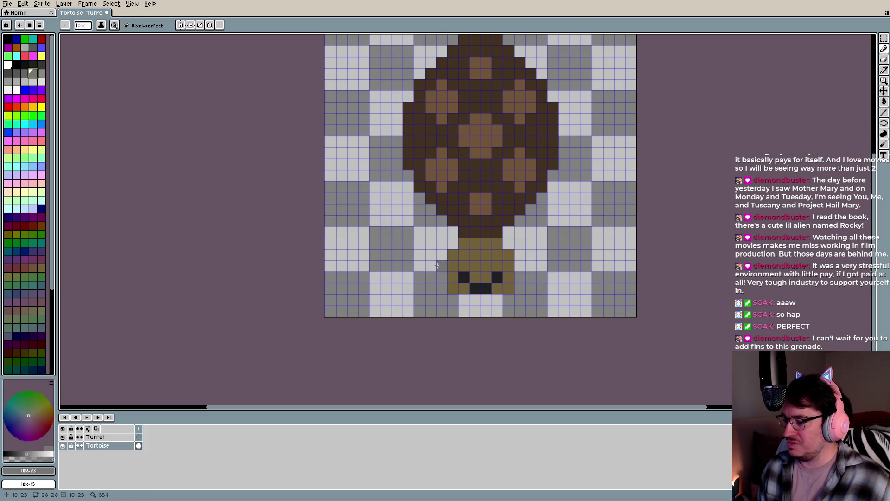
click(33, 64)
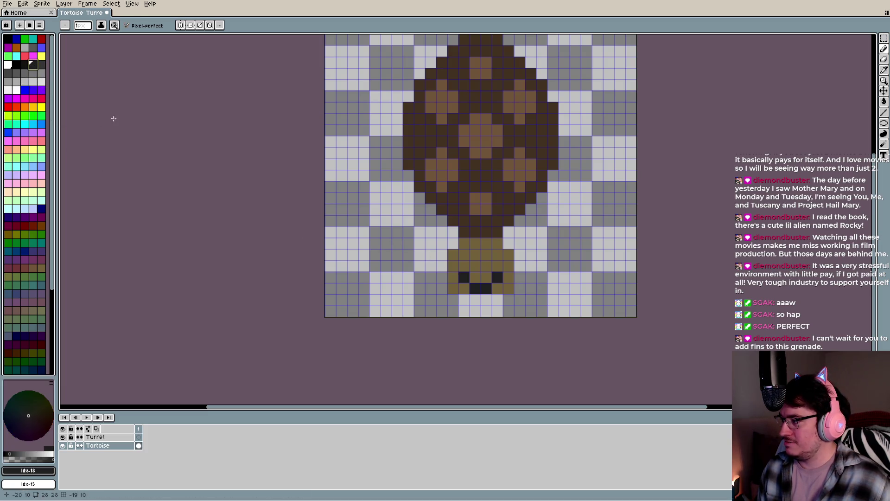
click(441, 262)
click(441, 255)
click(520, 266)
click(519, 254)
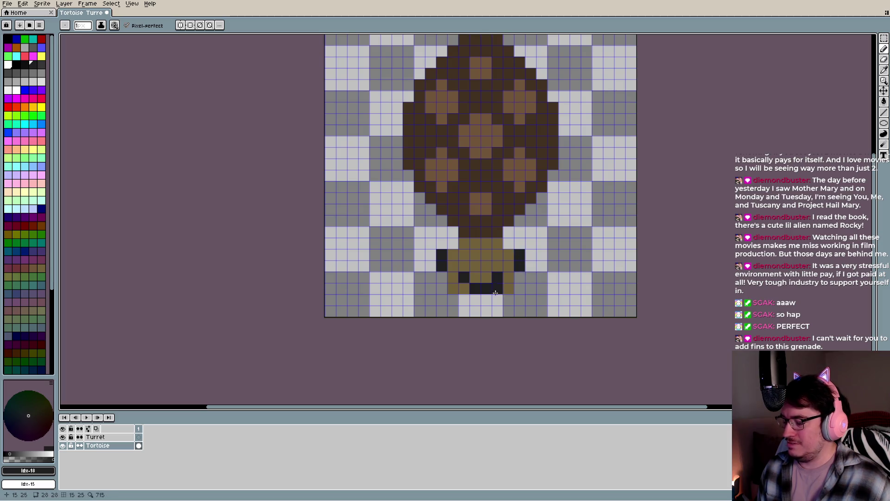
scroll(466, 279, down, 5)
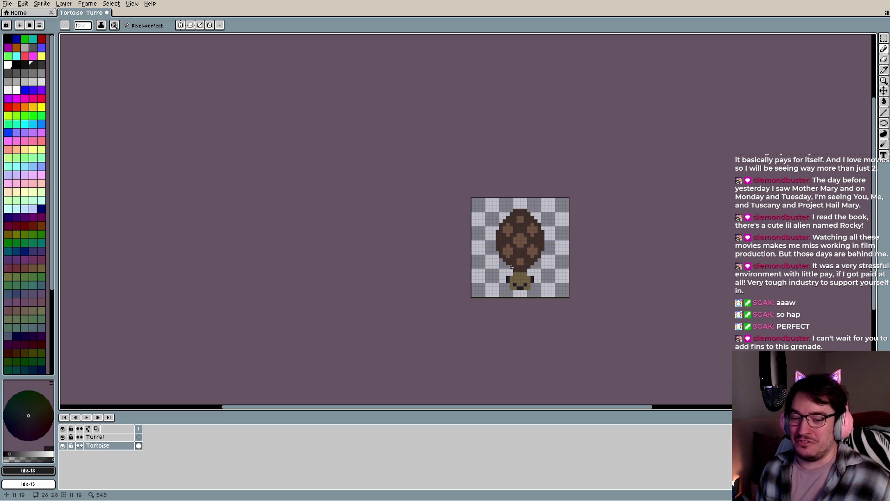
Sample the head's olive colour and add olive pixels beside the head's top row
key(i)
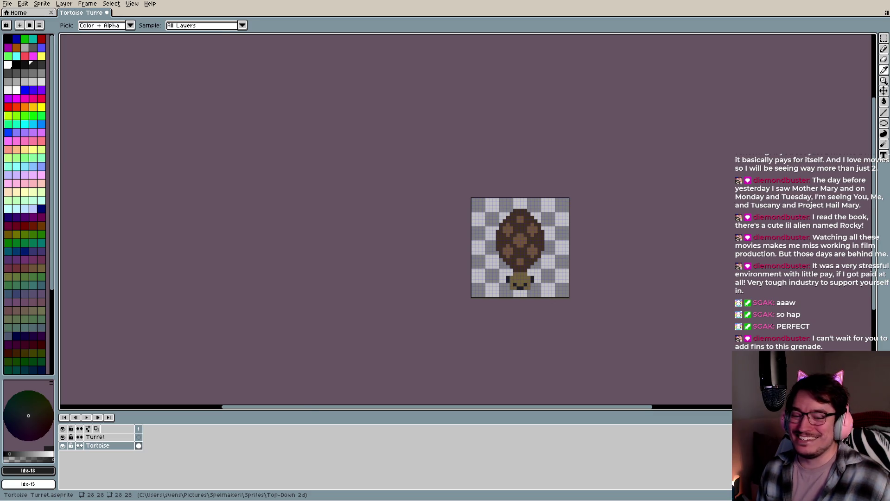
key(b)
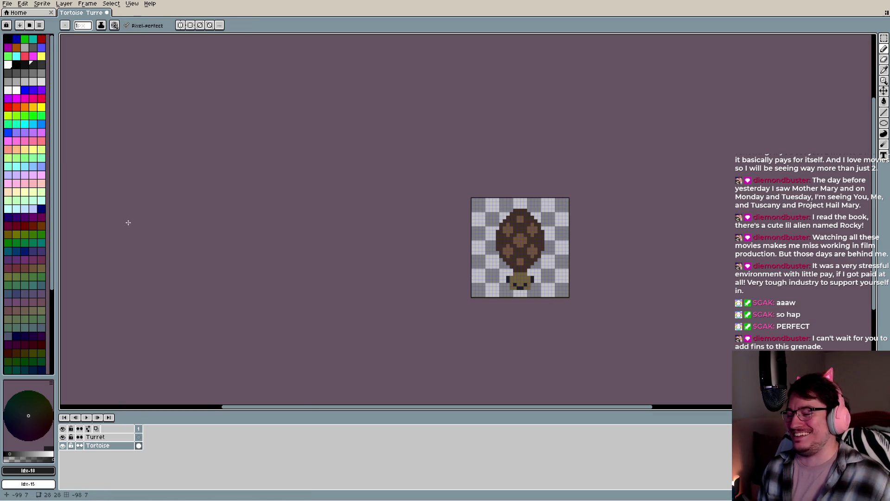
scroll(259, 193, up, 3)
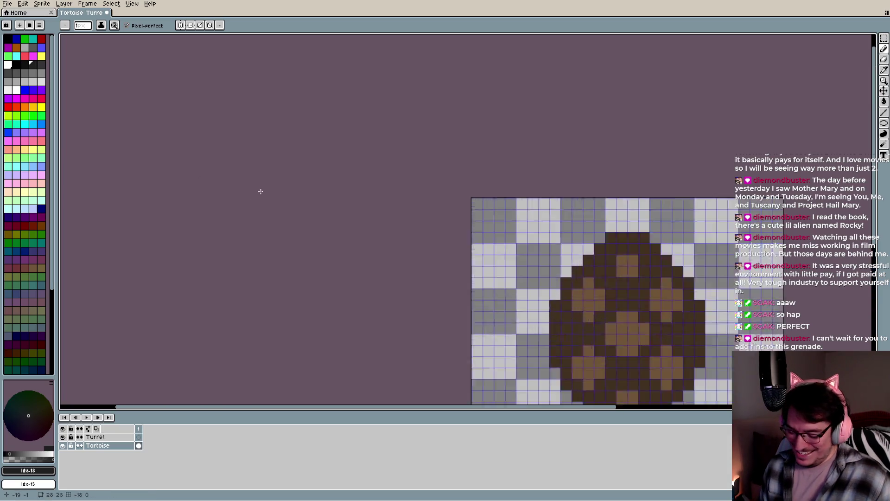
scroll(540, 230, up, 1)
drag(608, 275, 426, 30)
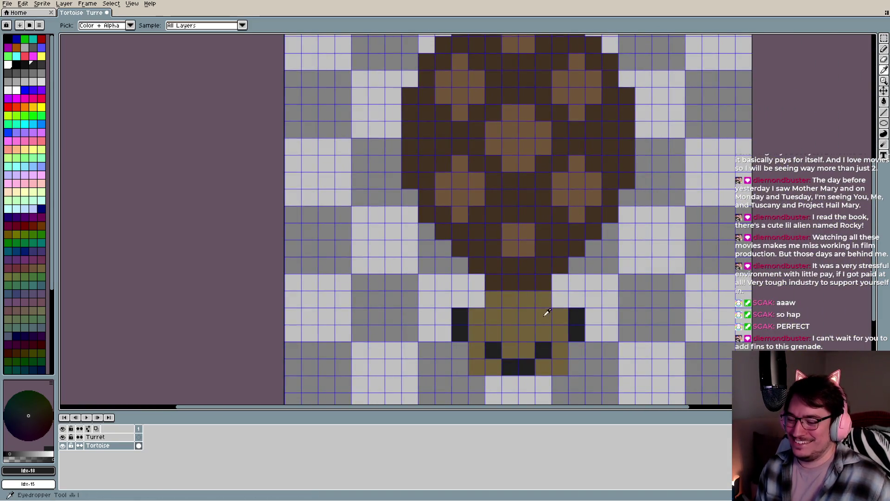
alt+click(519, 320)
click(477, 299)
click(561, 302)
scroll(561, 302, down, 3)
scroll(571, 320, down, 1)
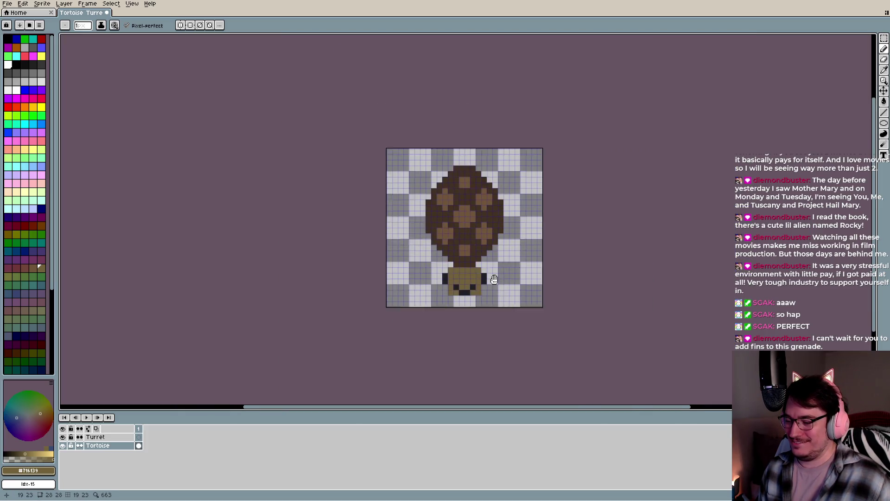
drag(505, 290, 480, 221)
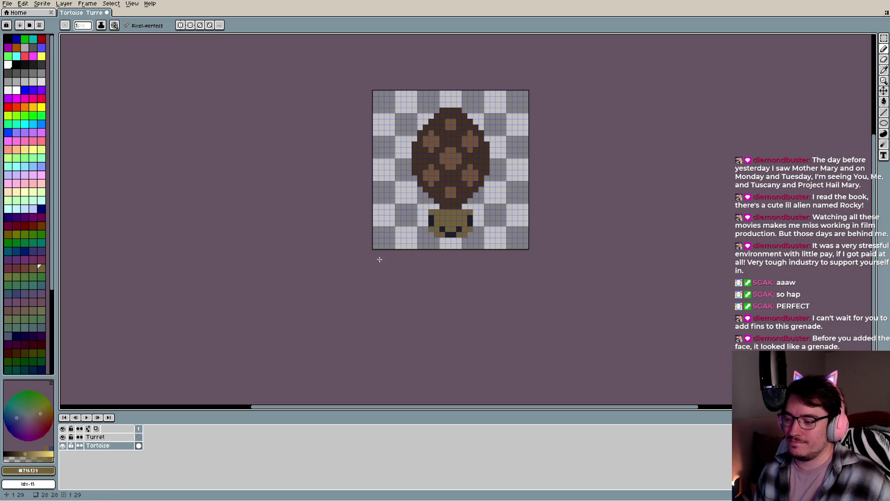
Widen the head with tan pixels on both sides and touch up a face pixel
click(425, 221)
drag(426, 222, 425, 215)
click(475, 221)
click(476, 216)
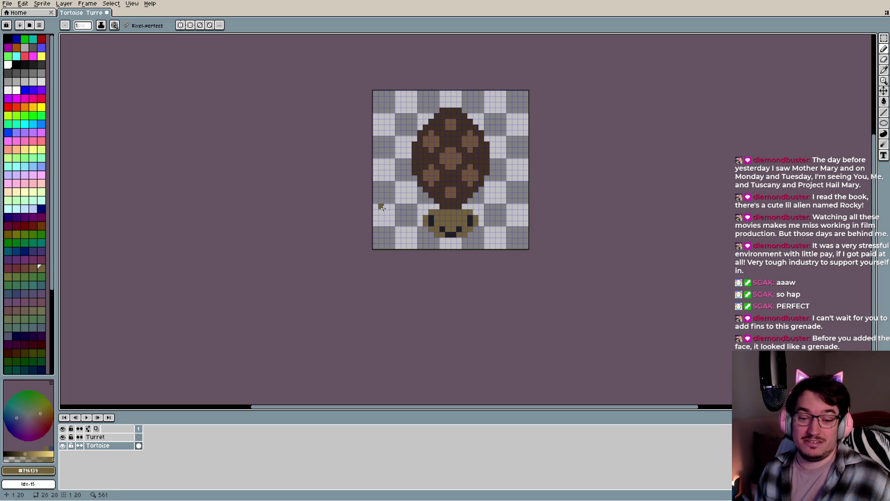
click(442, 241)
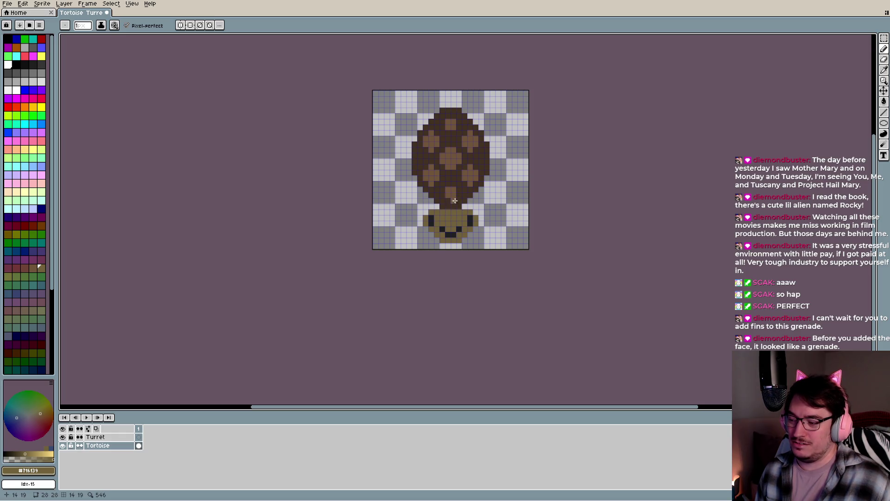
Undo the stray mouth stroke and add a light-brown pixel below the face's right side
key(i)
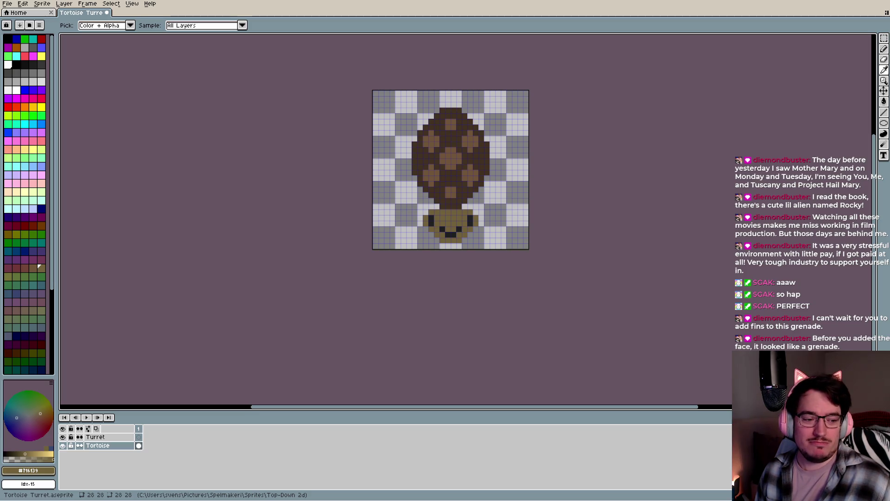
key(b)
key(ctrl+z)
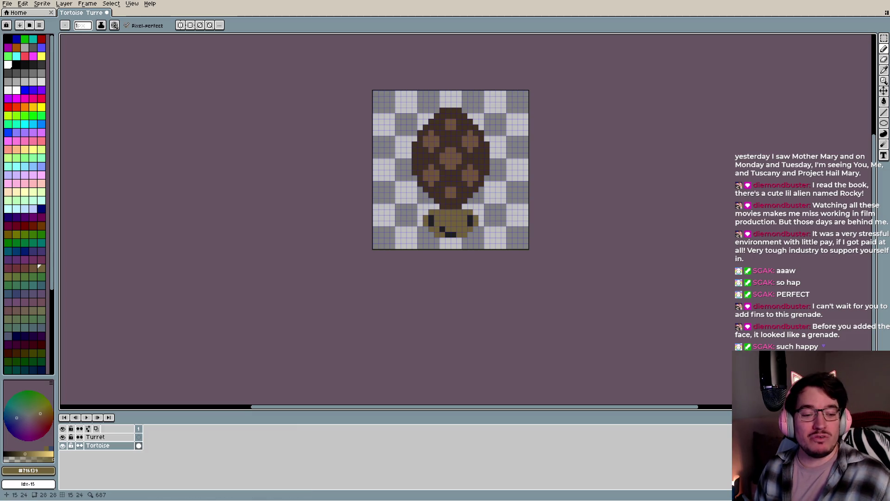
click(470, 240)
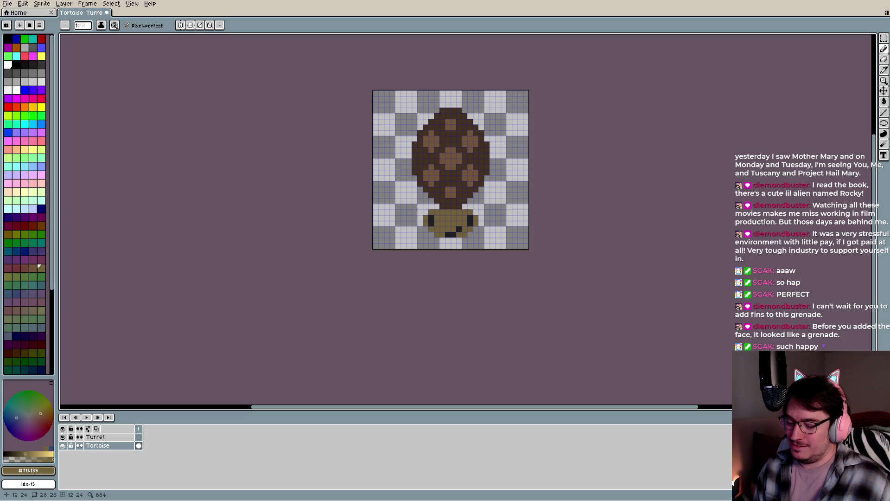
scroll(446, 229, up, 4)
Sample the dark face colour and paint two dark mouth pixels on the head
scroll(445, 230, up, 3)
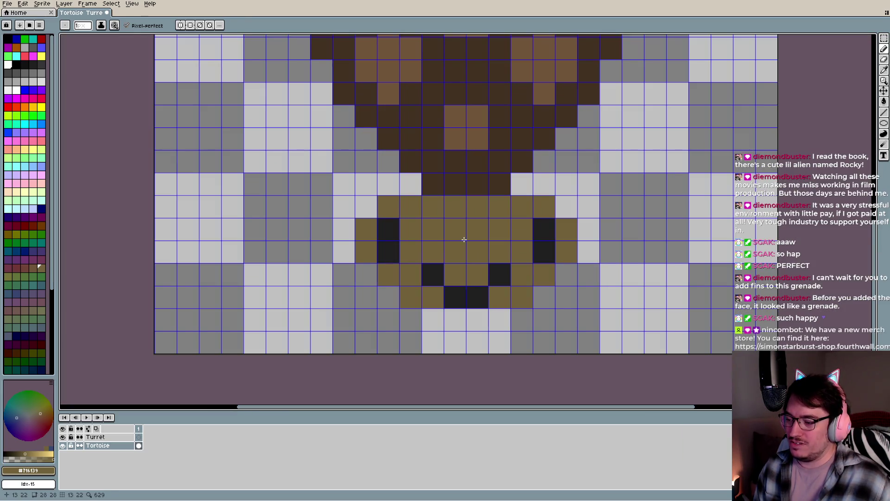
key(i)
click(438, 268)
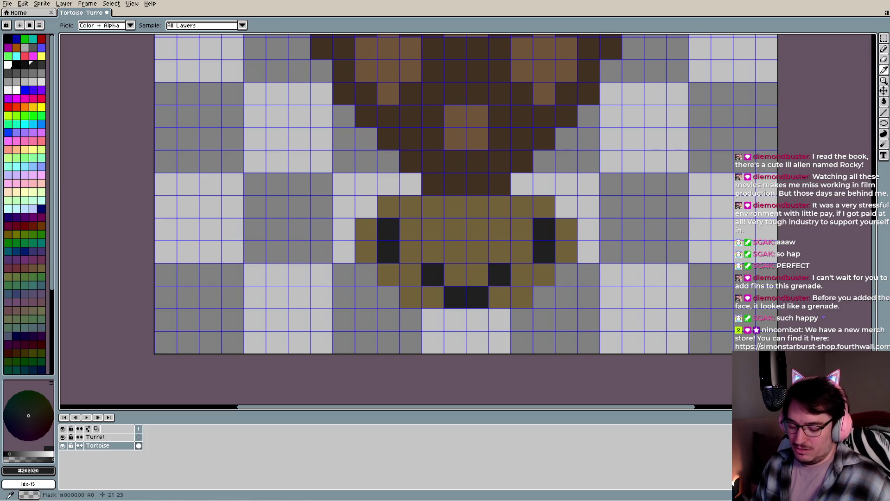
key(b)
click(461, 278)
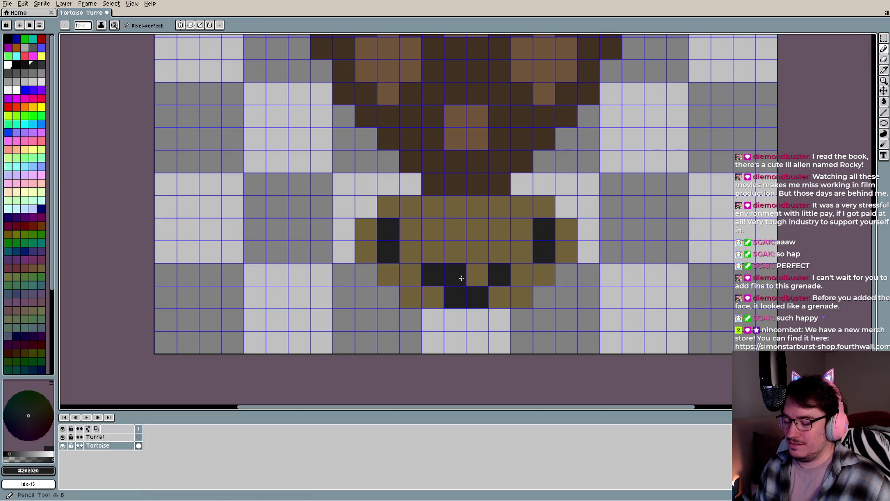
click(473, 277)
Sample the olive head colour and paint over the old mouth cells with it
key(i)
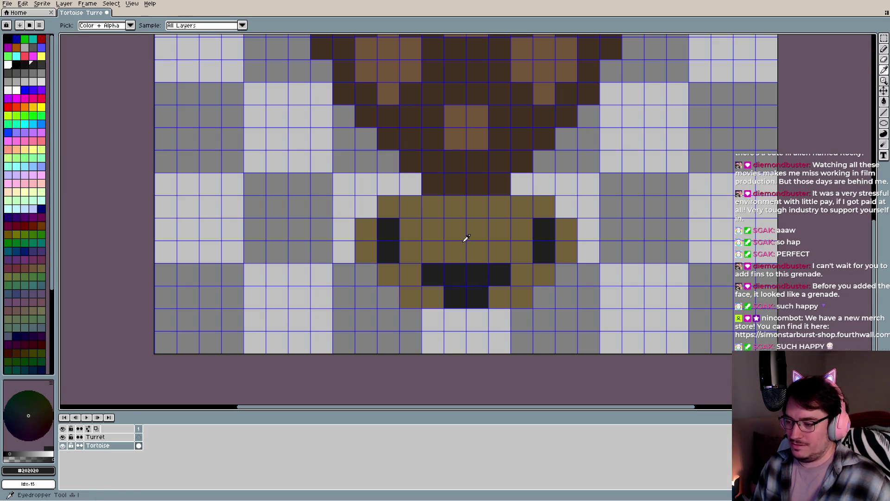
click(463, 239)
key(b)
click(438, 274)
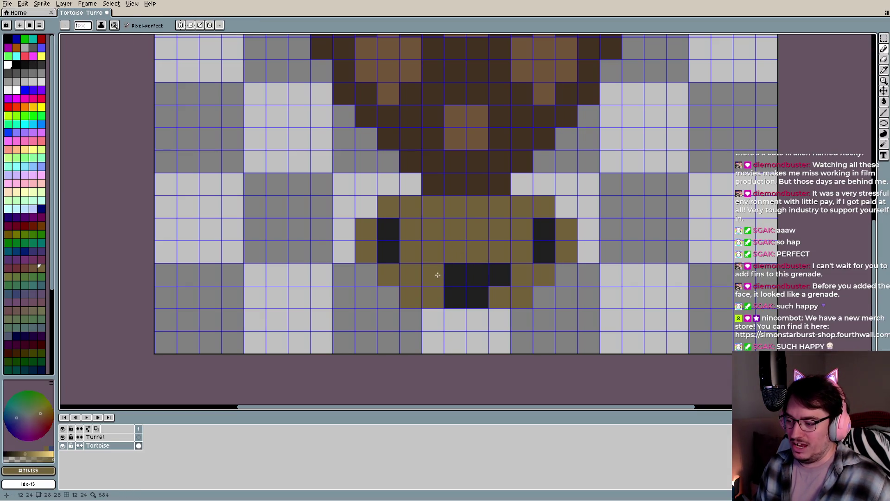
drag(455, 296, 499, 274)
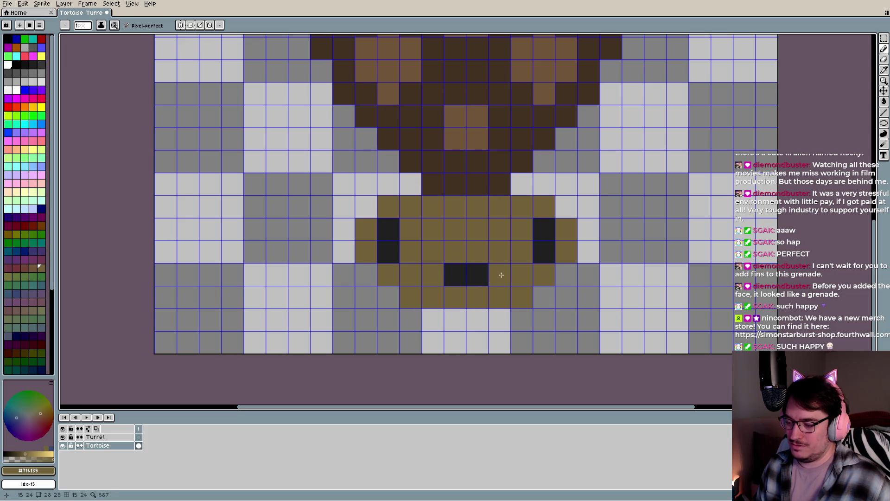
Add dark pixels at the mouth's lower corners to form a frown, undoing the final pixel
key(i)
click(467, 274)
key(b)
click(432, 296)
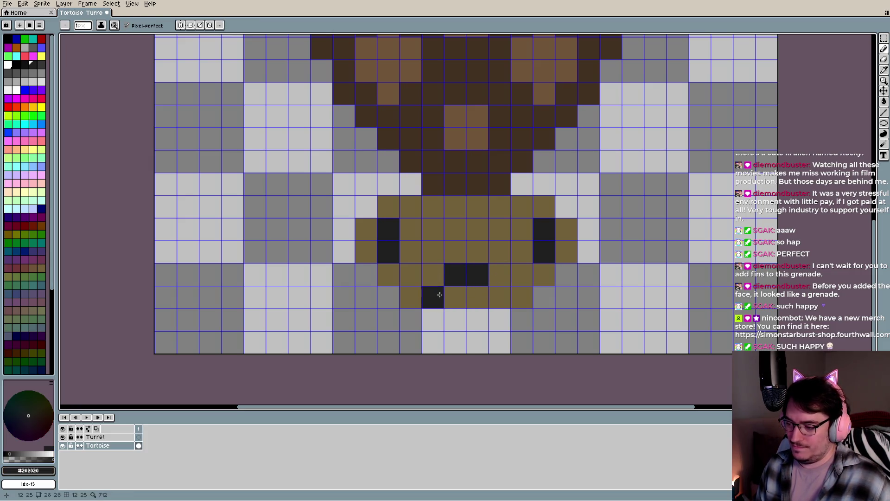
click(500, 297)
scroll(505, 239, down, 5)
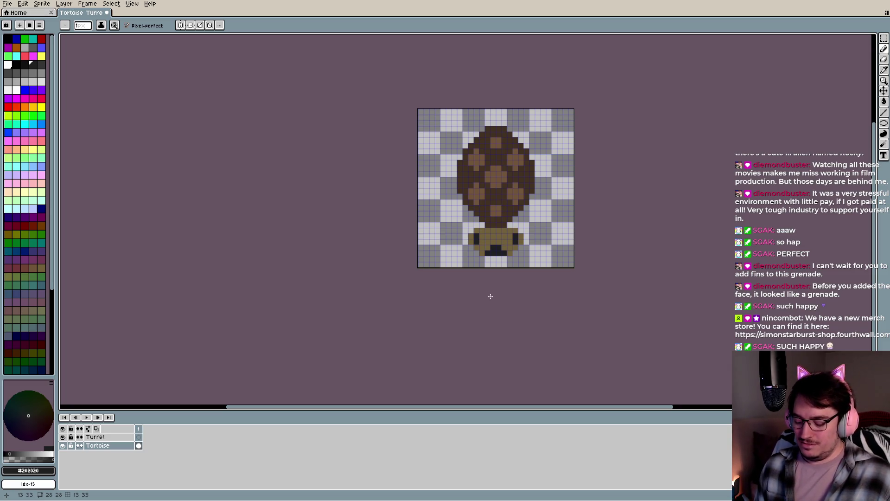
key(ctrl+z)
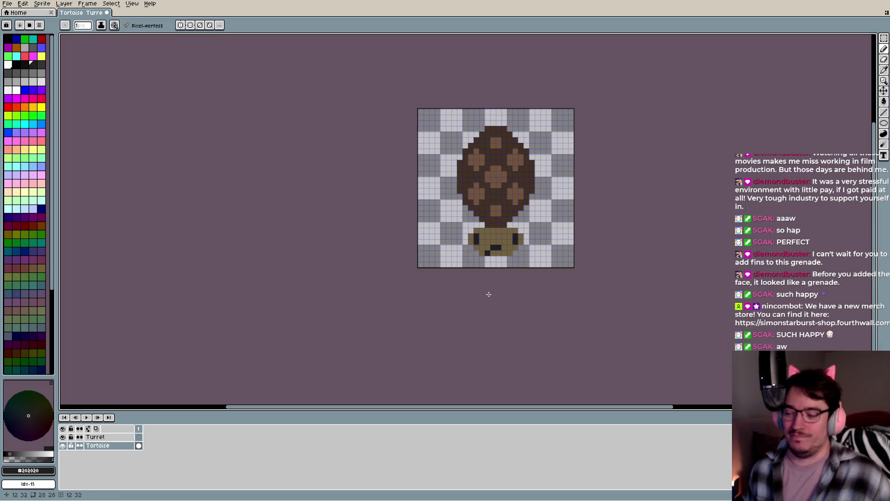
Duplicate the Tortoise layer, rename the original 'Tortoise Sad', and reselect Tortoise Happy
right_click(123, 449)
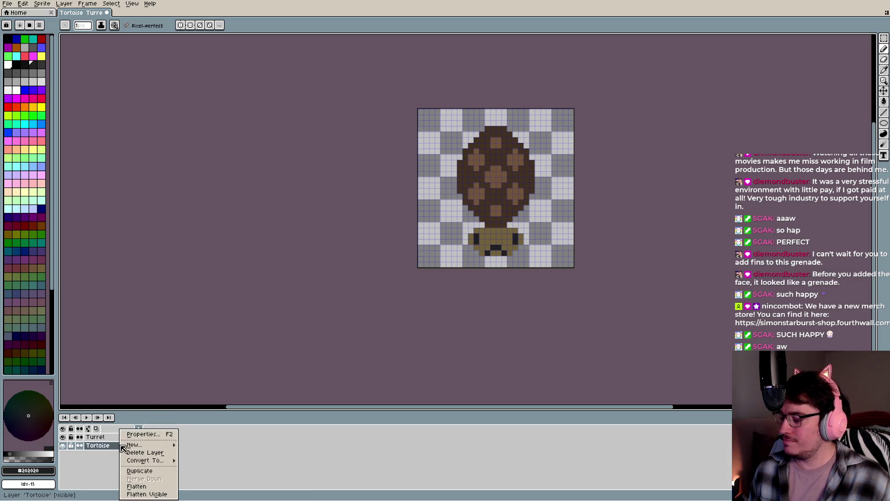
click(145, 473)
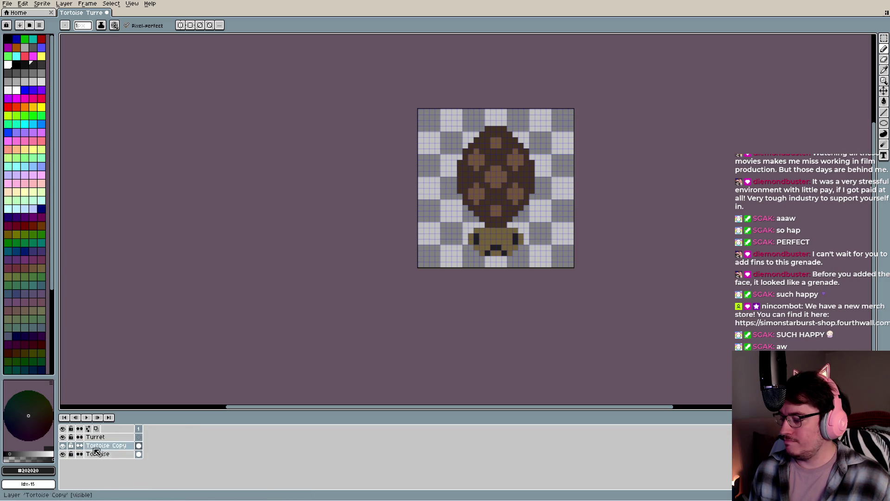
double_click(106, 445)
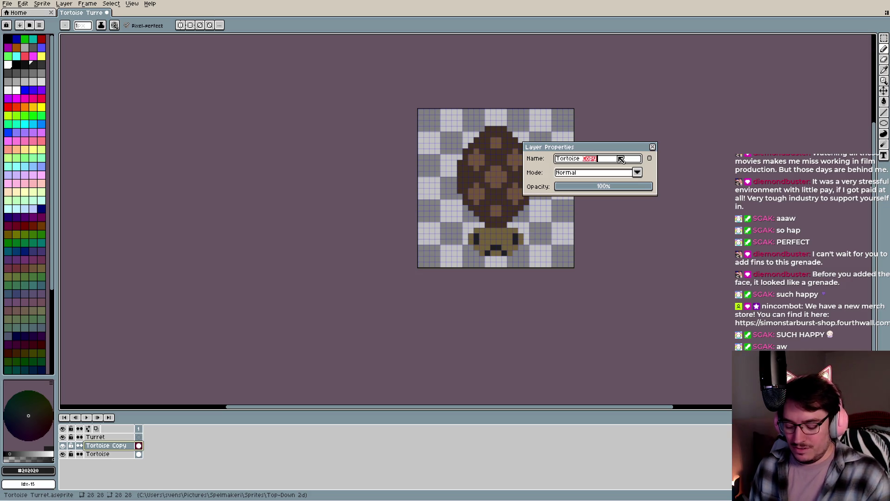
click(113, 456)
text(Sad)
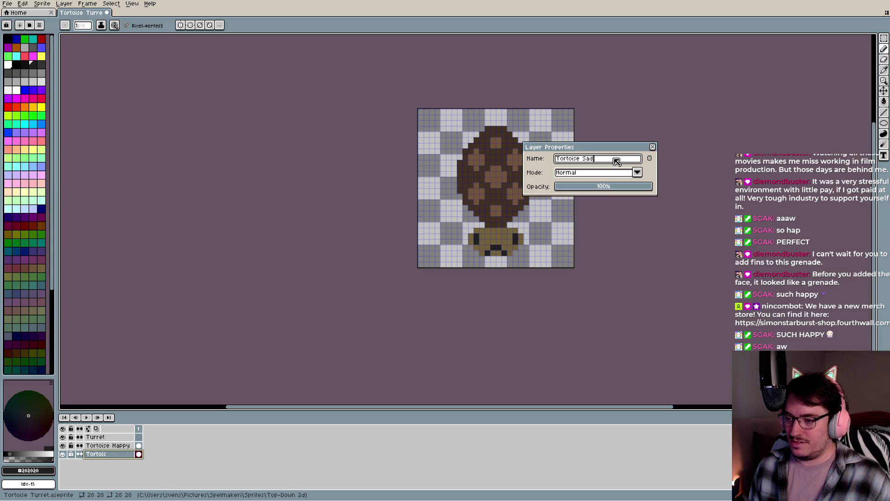
key(Return)
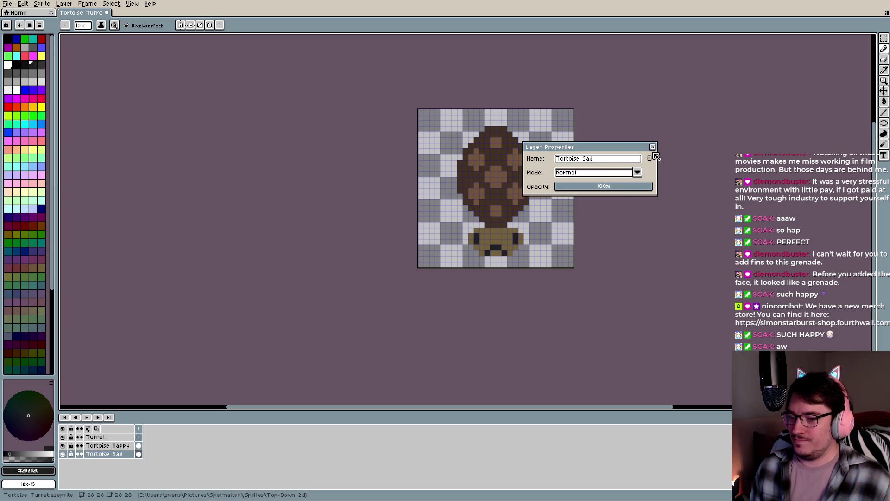
click(652, 147)
click(107, 446)
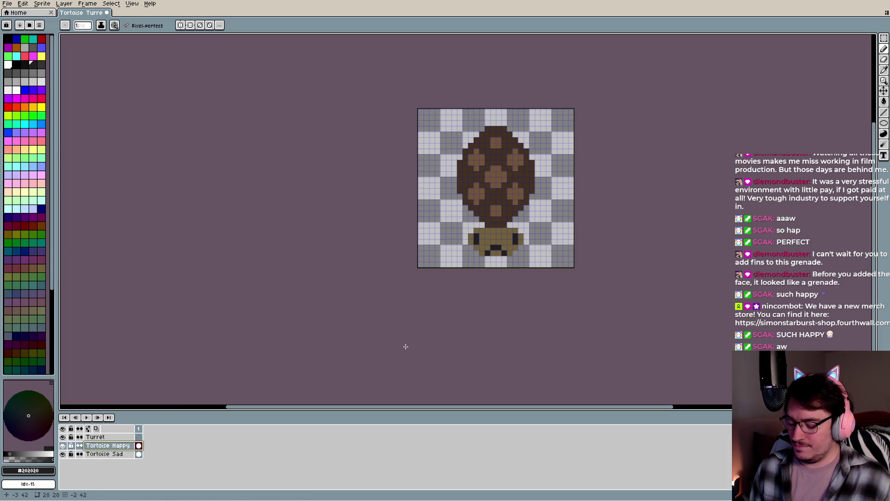
Sample the face's tan brown and paint over the four old mouth pixels
scroll(442, 268, up, 3)
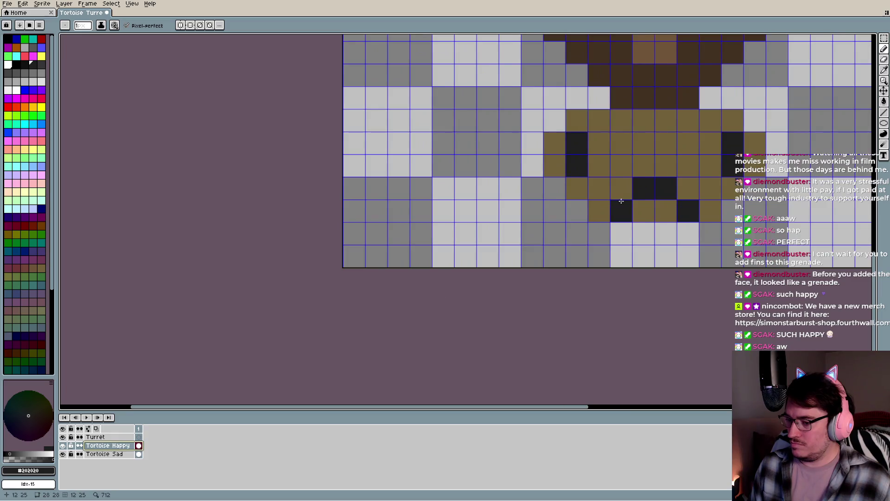
scroll(621, 201, down, 1)
scroll(660, 199, down, 1)
key(i)
click(556, 188)
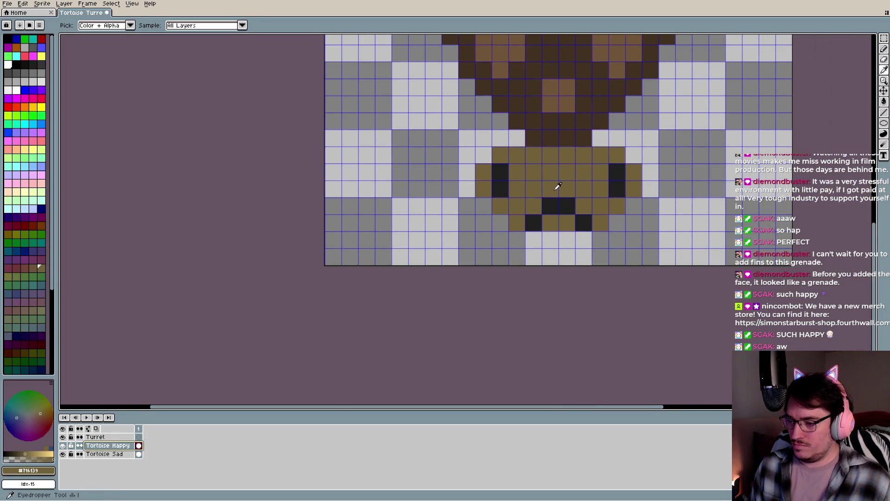
key(b)
click(533, 223)
click(584, 223)
click(566, 206)
click(550, 206)
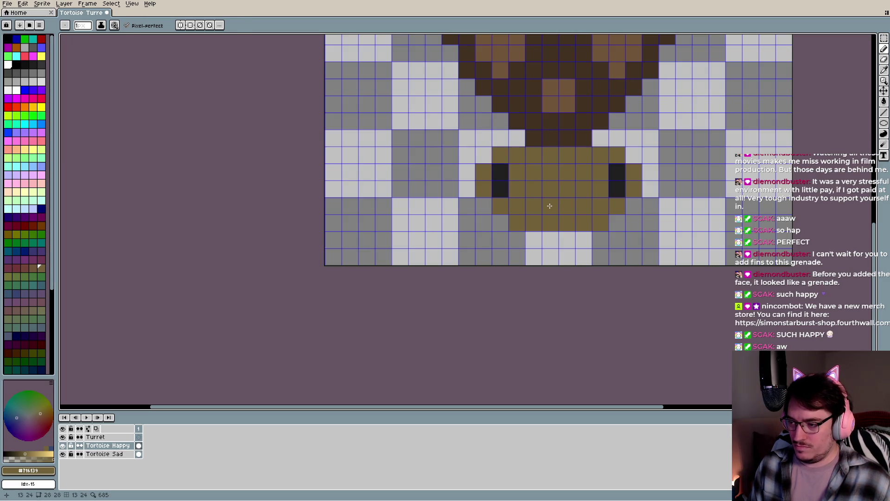
Sample the dark eye colour and paint a four-pixel smiling mouth
key(i)
click(502, 183)
key(b)
click(555, 225)
click(566, 223)
click(584, 206)
click(533, 206)
scroll(534, 223, down, 5)
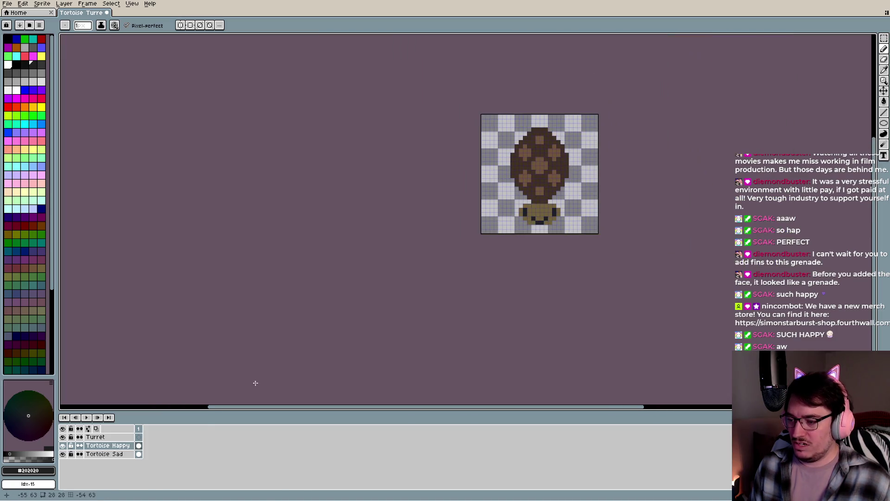
scroll(465, 286, up, 4)
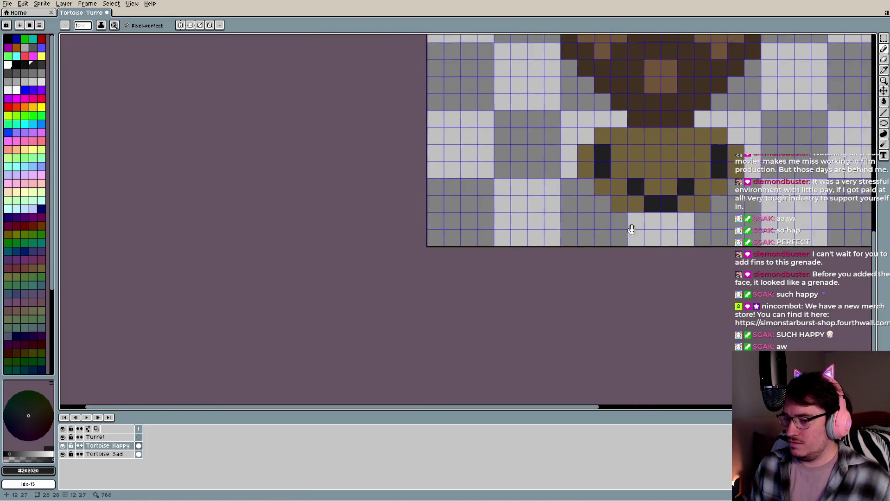
drag(645, 225, 414, 256)
Toggle the Tortoise Happy layer's visibility repeatedly to compare happy and sad faces, ending with the happy face showing
click(63, 445)
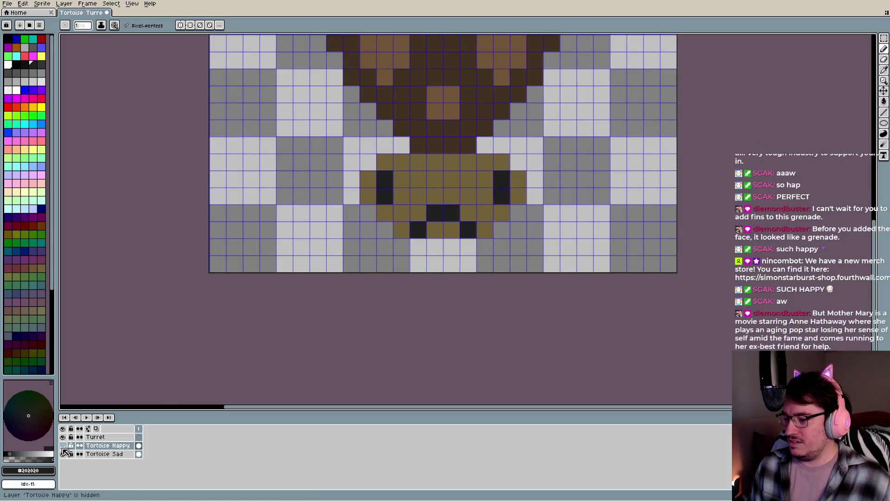
click(63, 445)
click(62, 445)
click(63, 446)
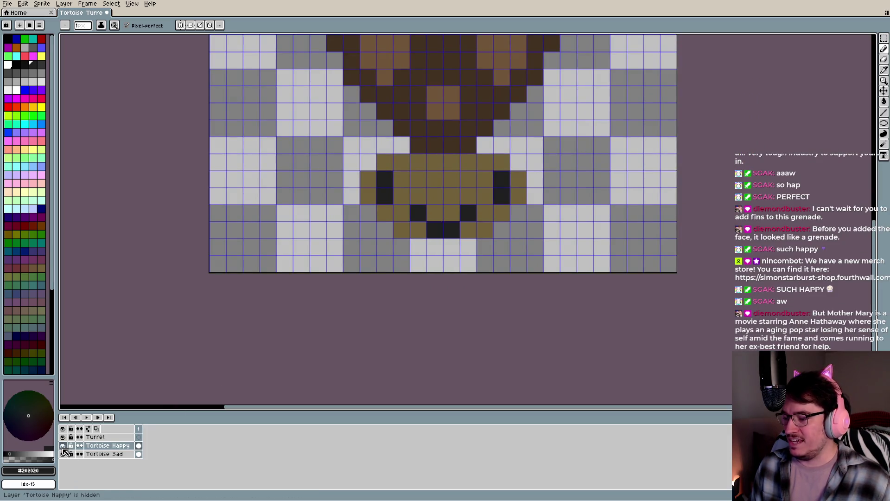
click(62, 446)
click(62, 445)
click(62, 445)
click(62, 445)
click(62, 445)
click(62, 445)
click(63, 445)
click(62, 445)
click(62, 445)
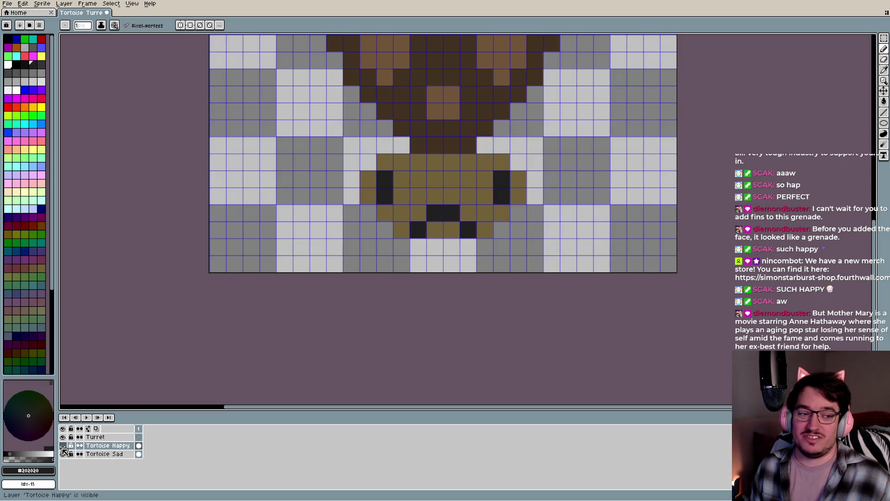
click(63, 446)
click(62, 445)
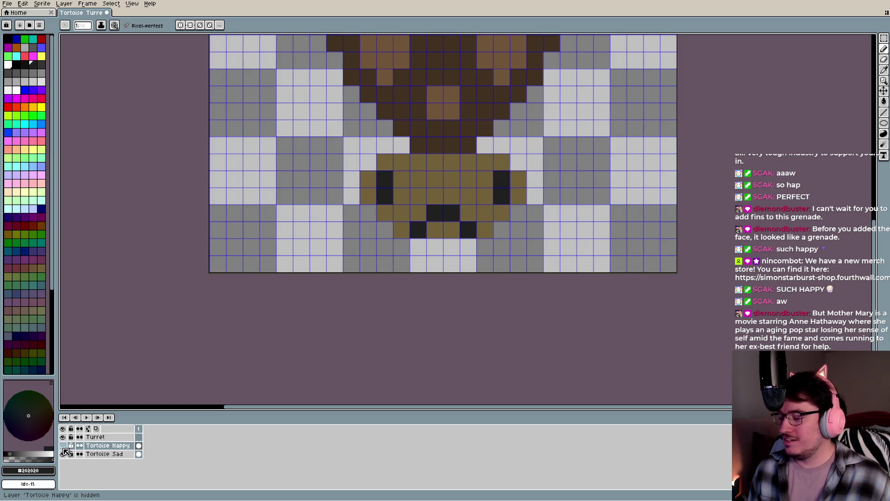
double_click(63, 447)
double_click(63, 447)
double_click(63, 448)
double_click(63, 447)
click(63, 446)
click(63, 446)
click(63, 446)
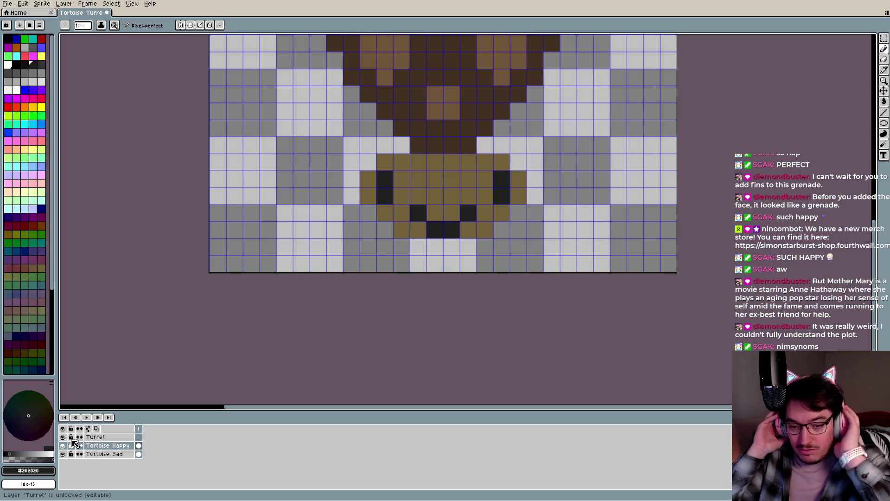
Save Tortoise Turret.aseprite
click(591, 217)
scroll(590, 217, down, 4)
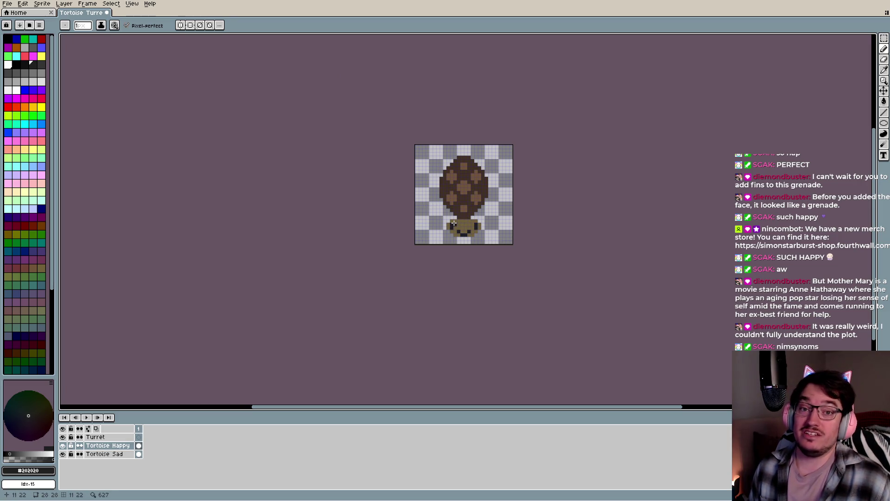
key(ctrl+s)
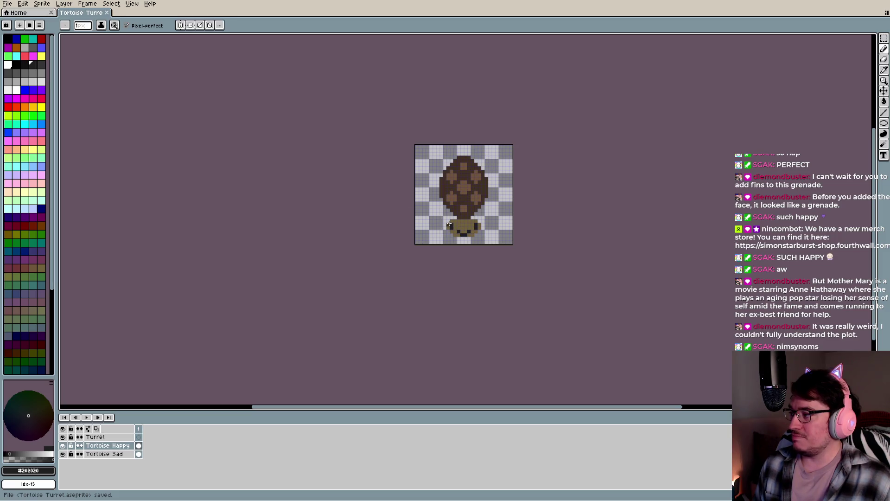
Sample the face's tan colour and pencil a diagonal leg at the shell's lower-left
scroll(380, 175, up, 2)
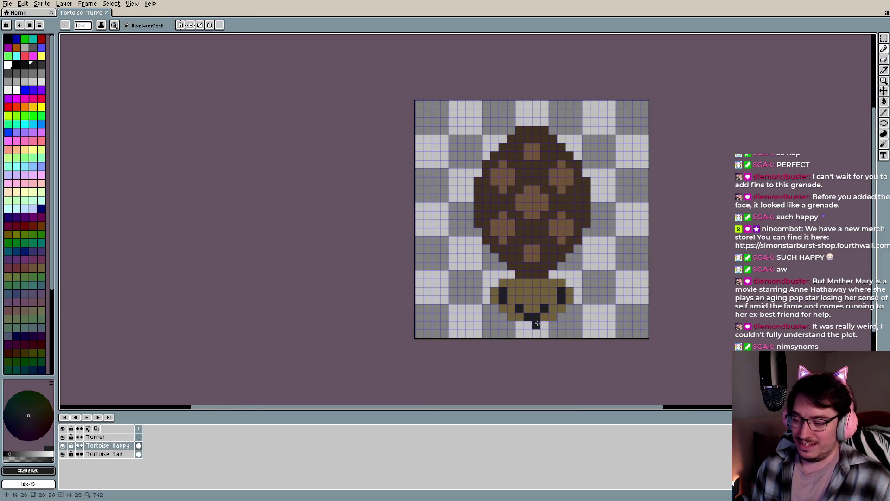
key(i)
click(532, 290)
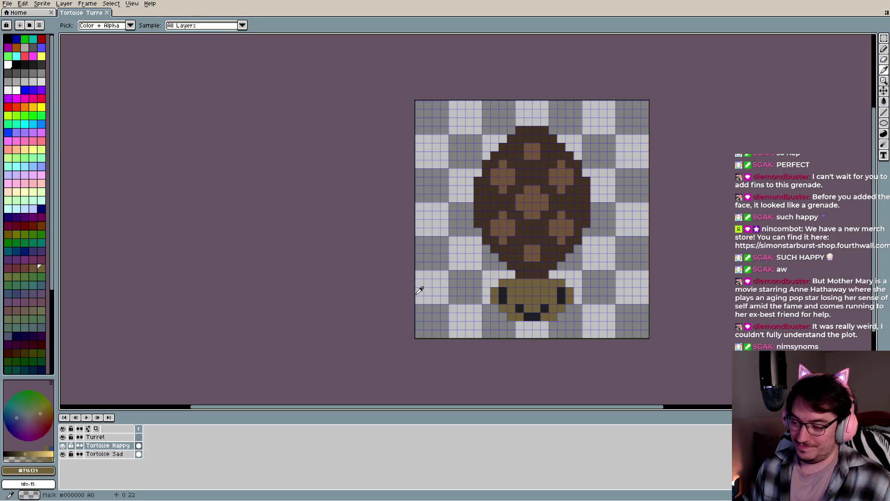
key(b)
click(480, 257)
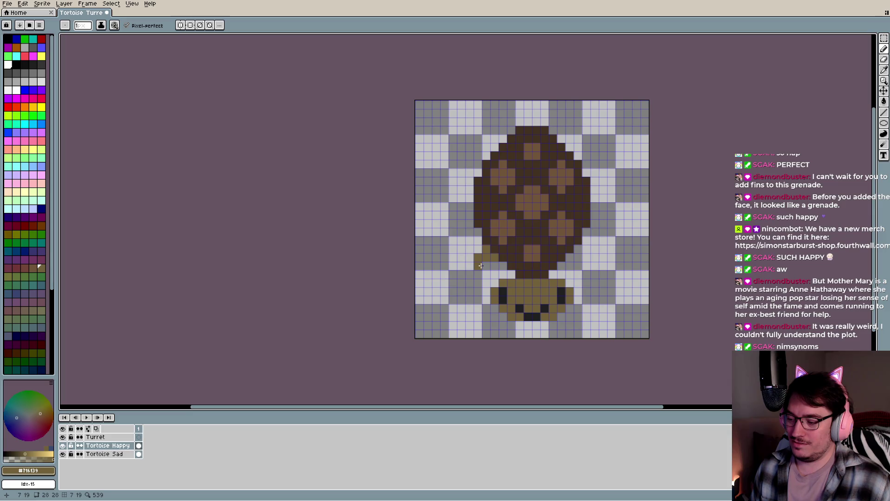
drag(478, 266, 467, 268)
click(477, 276)
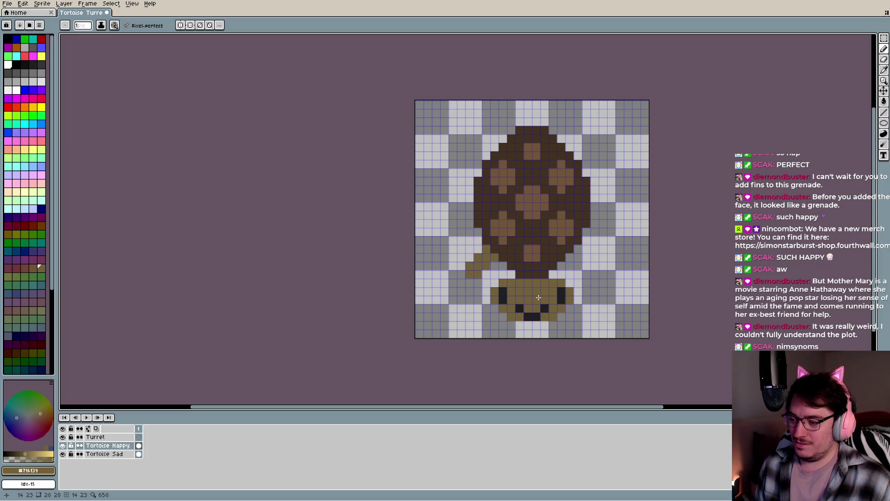
click(478, 250)
click(463, 267)
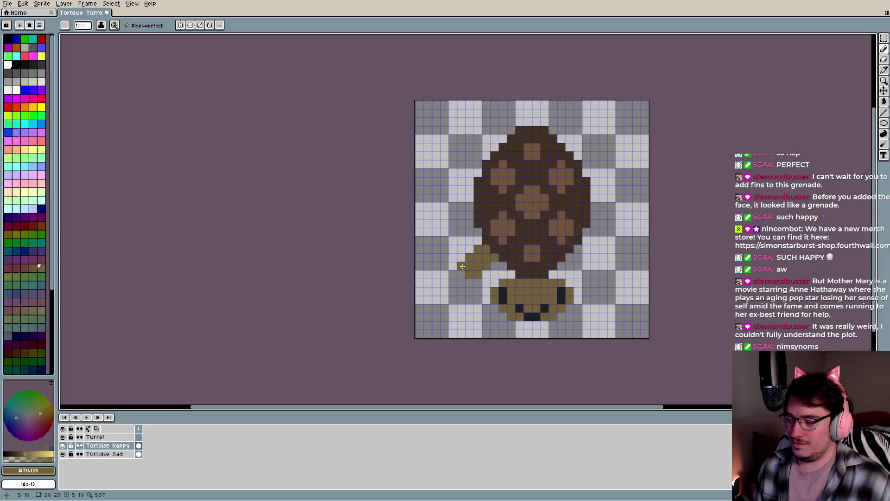
Try lengthening the leg leftward, then undo the stray lower-row pixels
key(i)
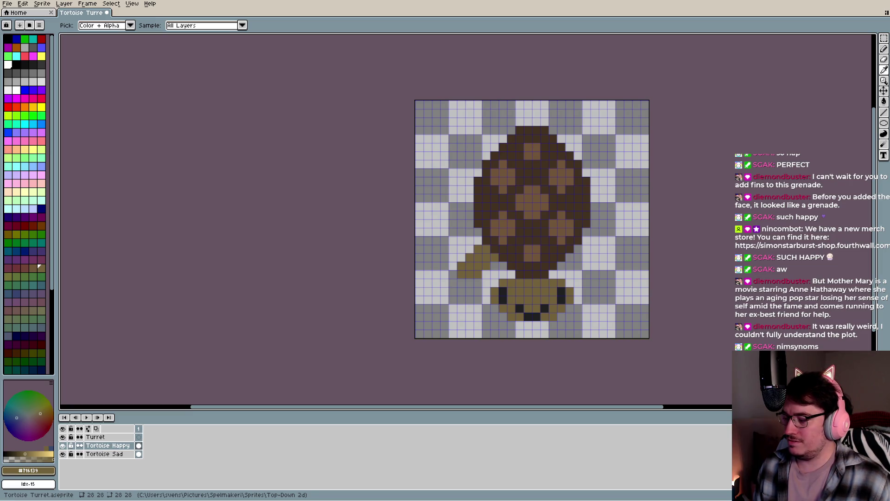
key(b)
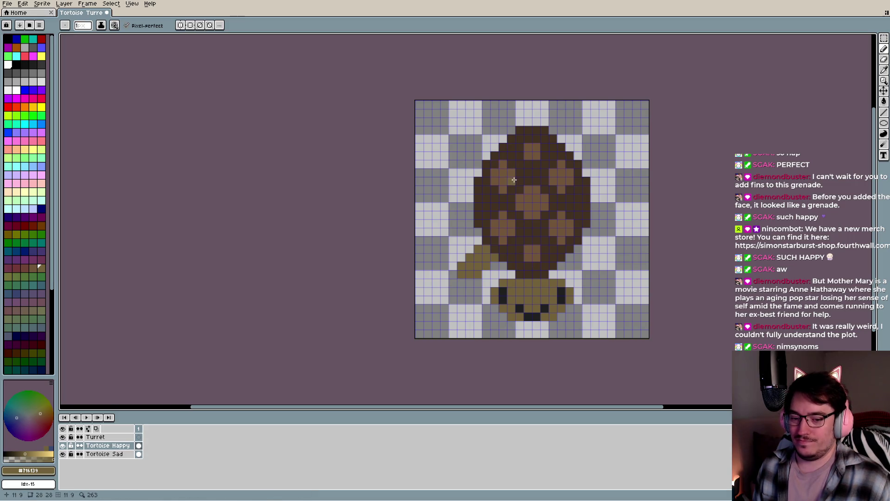
drag(536, 302, 509, 251)
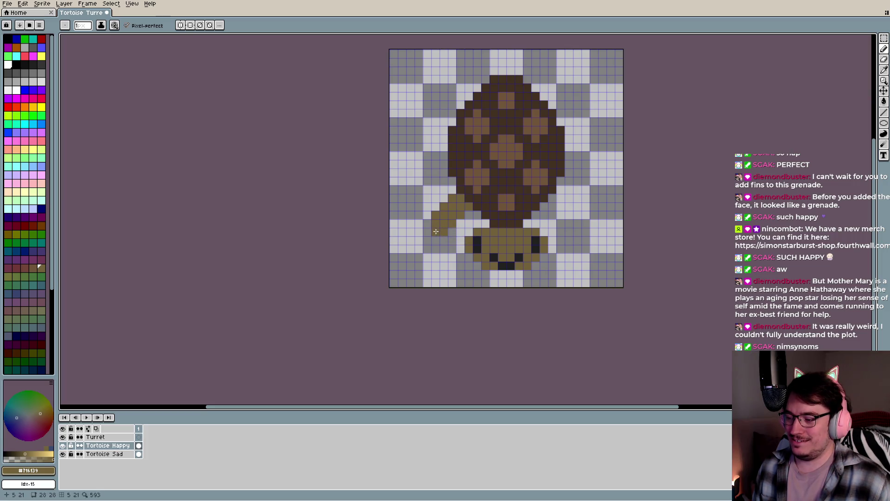
drag(424, 225, 424, 234)
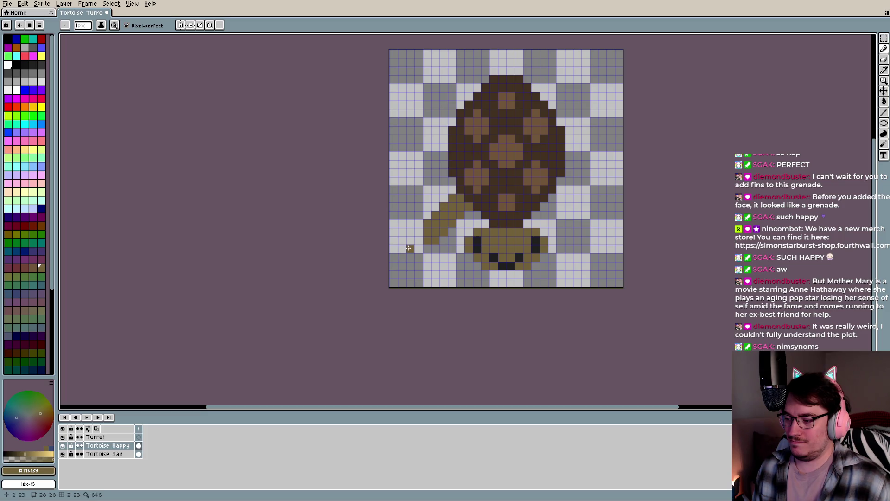
key(ctrl+z)
key(ctrl+z)
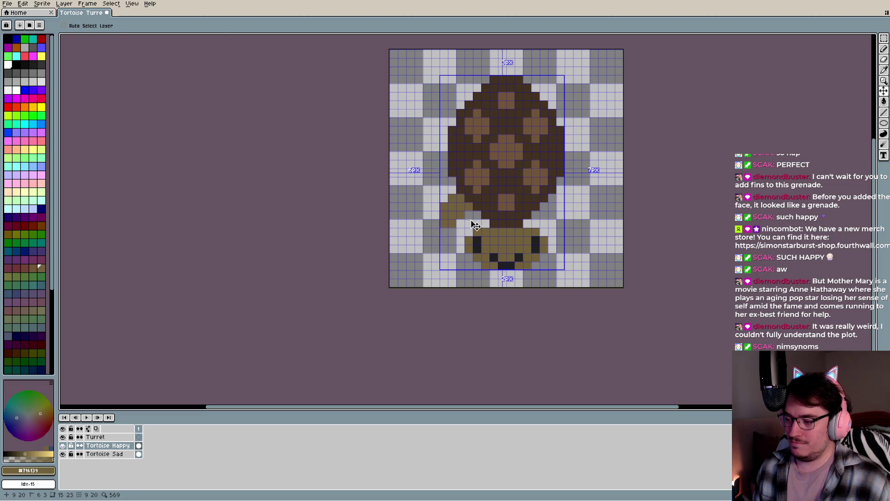
click(440, 230)
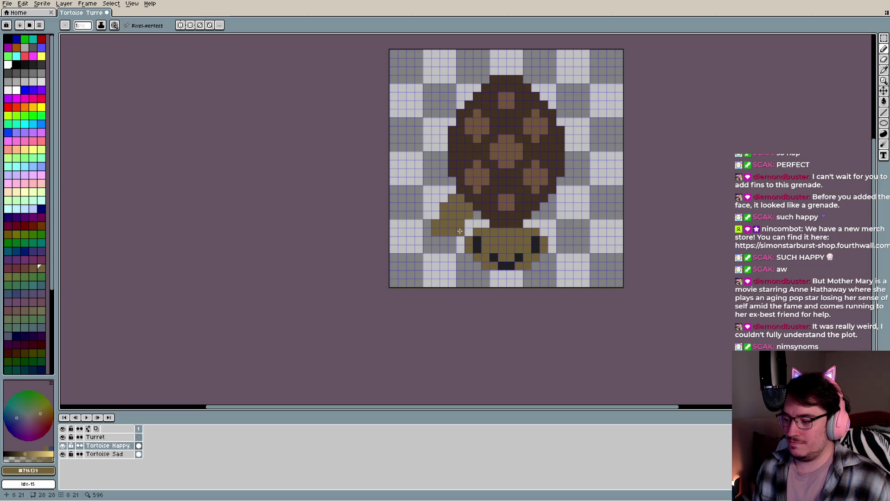
key(ctrl+z)
key(ctrl+z)
key(ctrl+z)
key(ctrl+z)
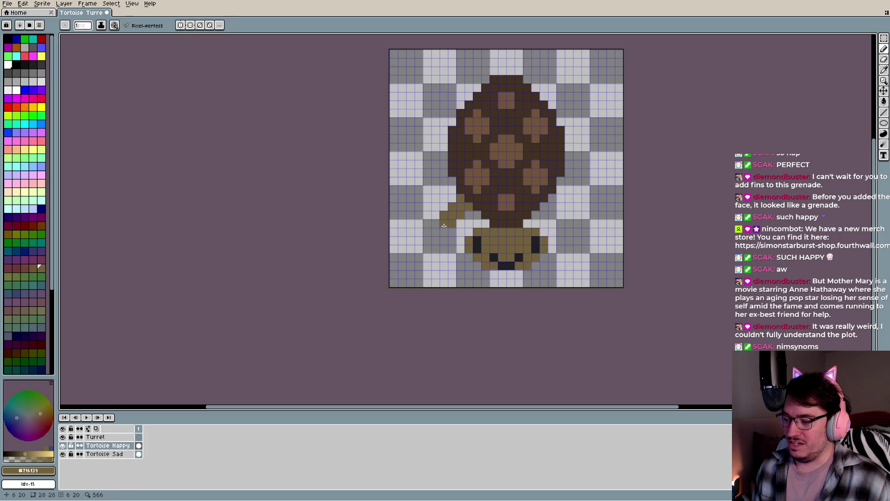
drag(455, 269, 422, 243)
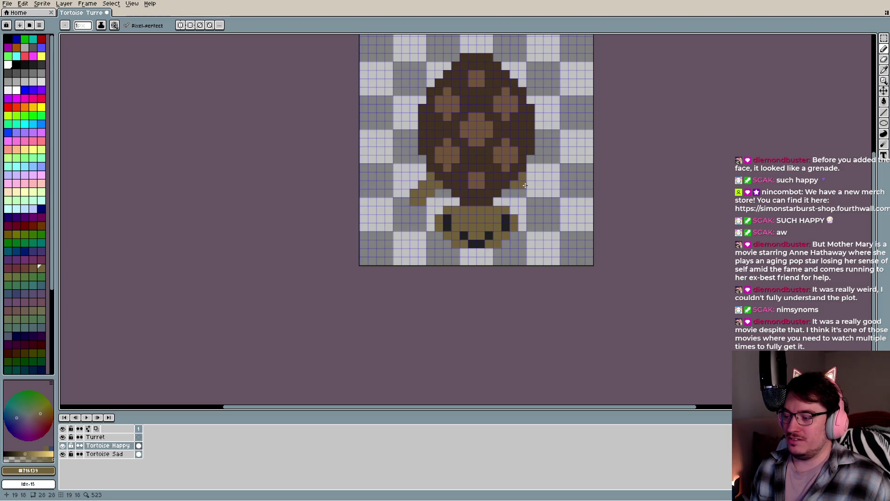
Magic-wand select the left leg and move it to the shell's right side, cancelling a 90° rotation
key(w)
click(429, 199)
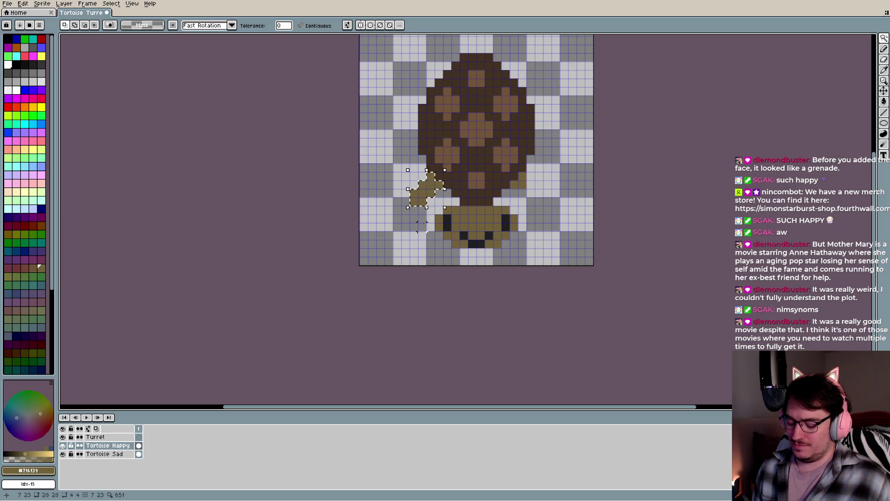
drag(423, 200, 547, 209)
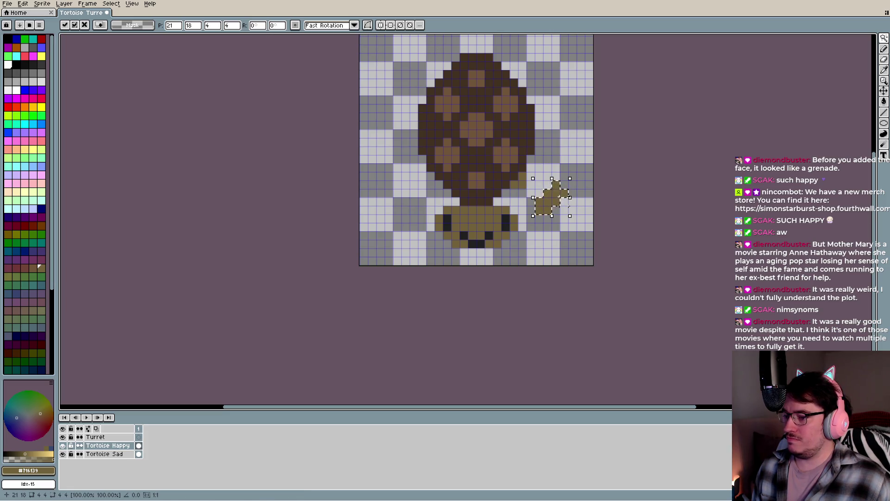
text(9)
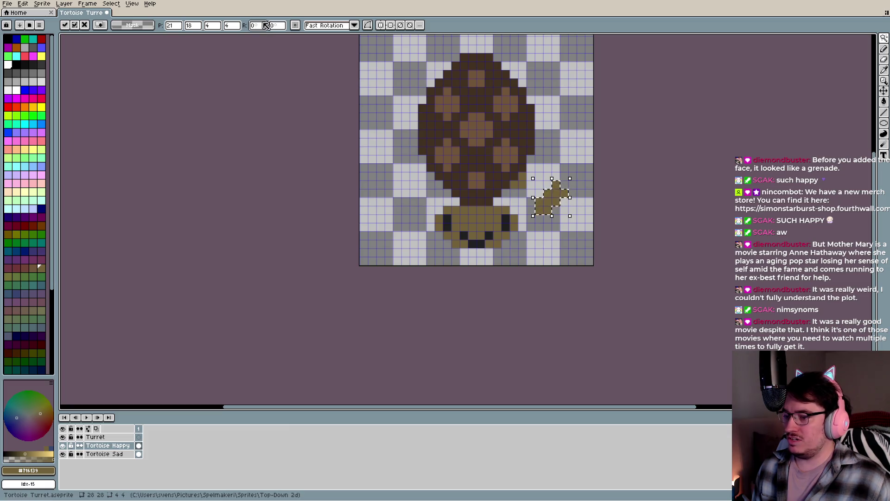
text(0)
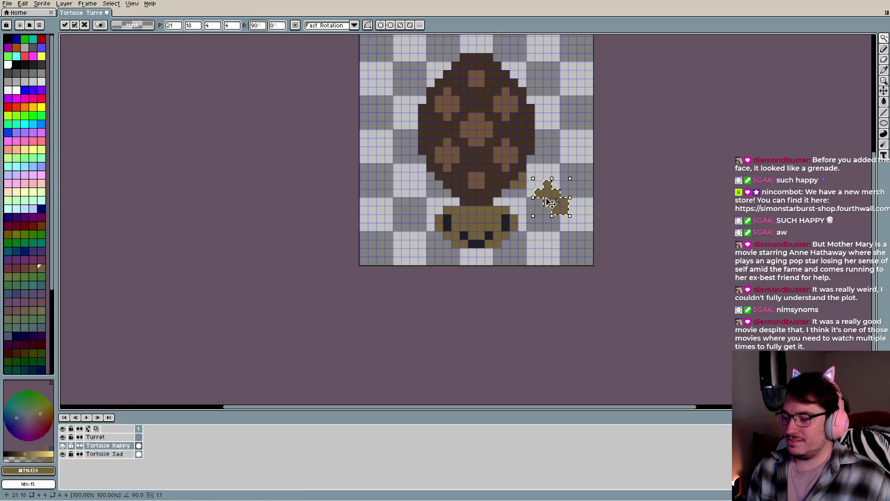
drag(546, 192, 530, 192)
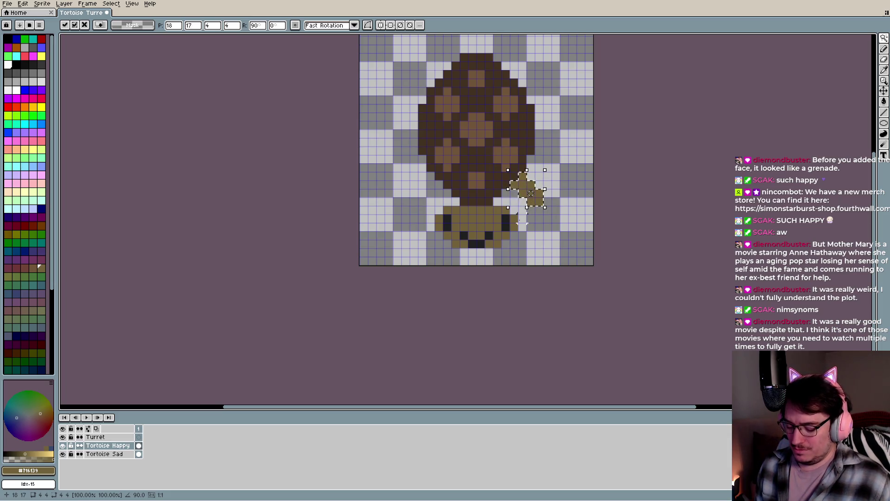
key(Return)
Move a leg copy to the shell's lower-left and rotate it 270°
drag(534, 199, 425, 199)
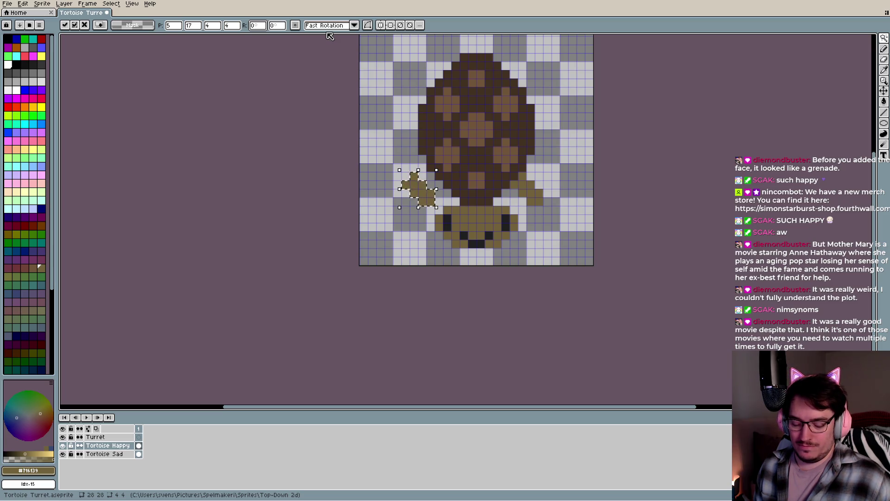
text(2070)
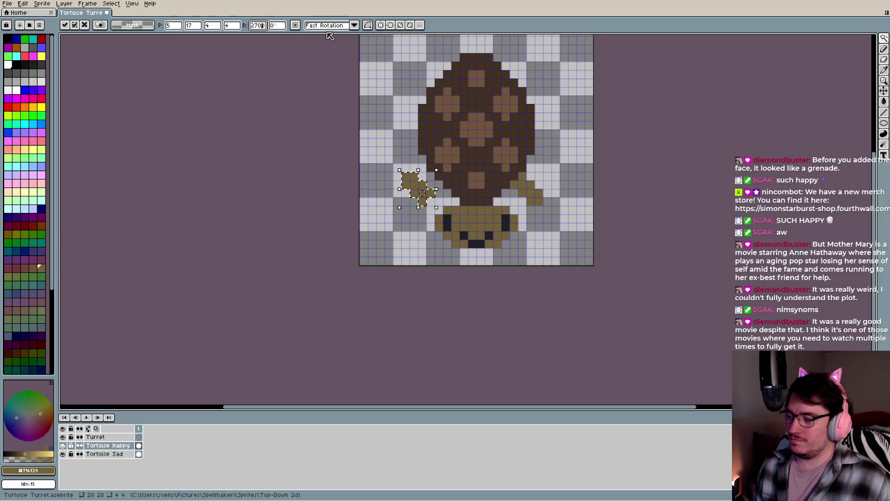
double_click(256, 25)
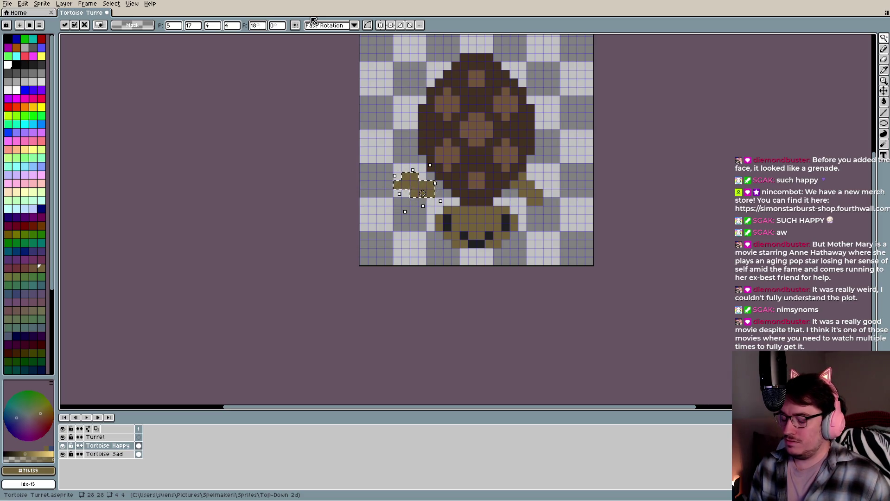
key(BackSpace)
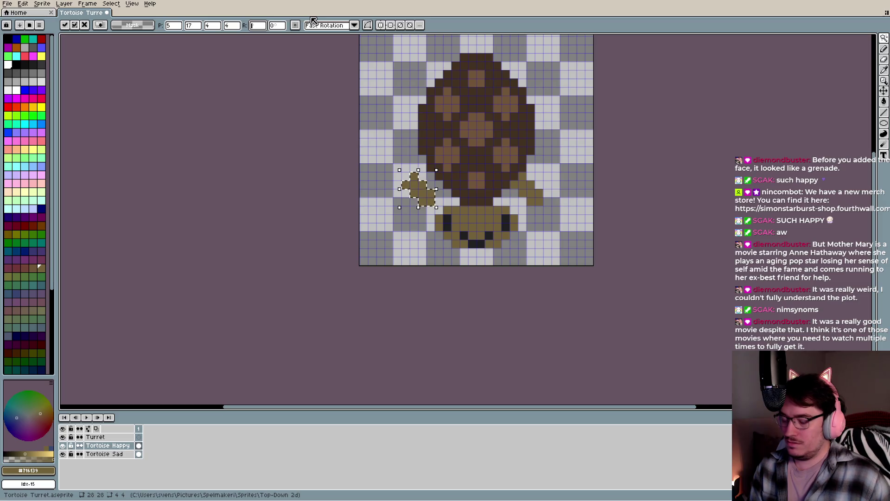
text(270)
key(Return)
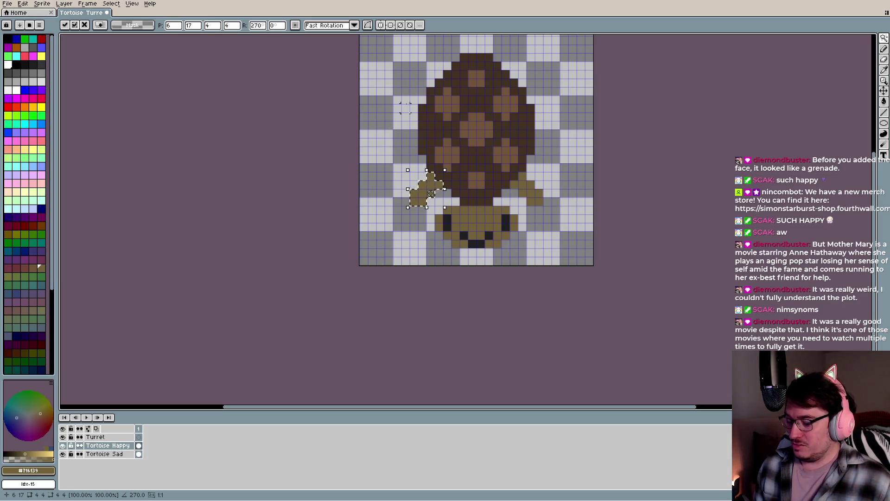
key(ctrl+v)
Rotate the pasted leg 90° and place it at the shell's top-right
drag(529, 197, 552, 116)
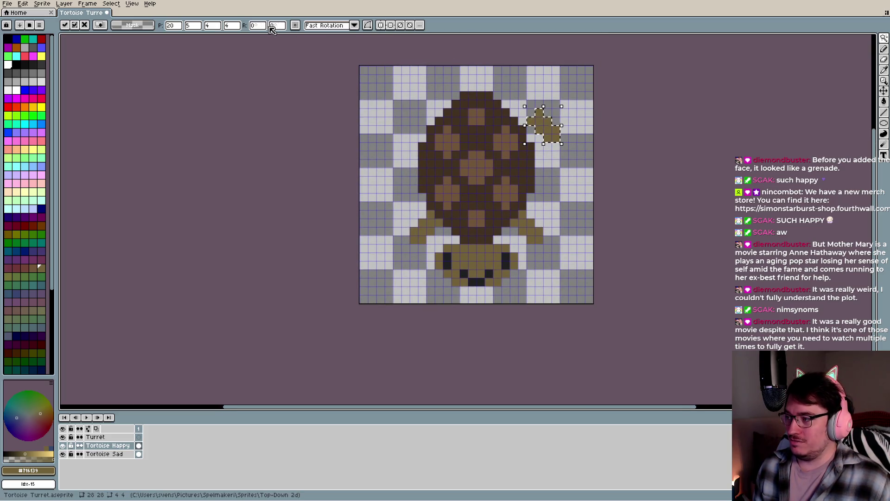
click(263, 27)
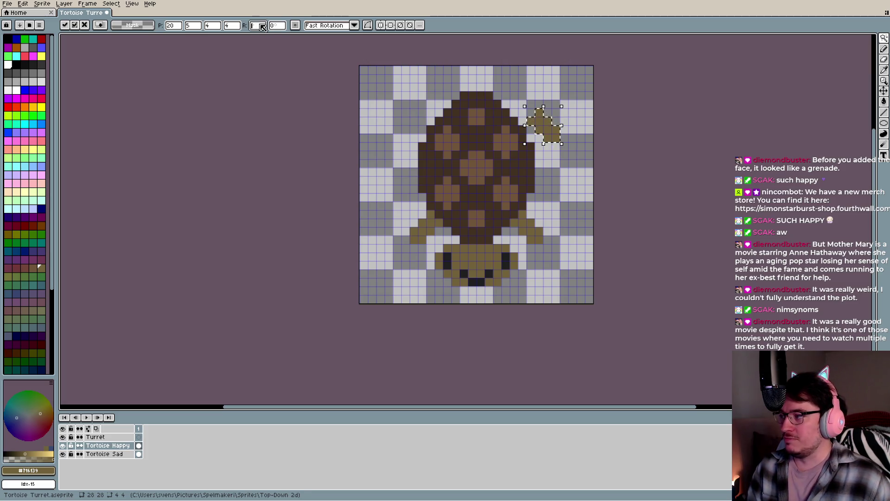
text(90)
key(Return)
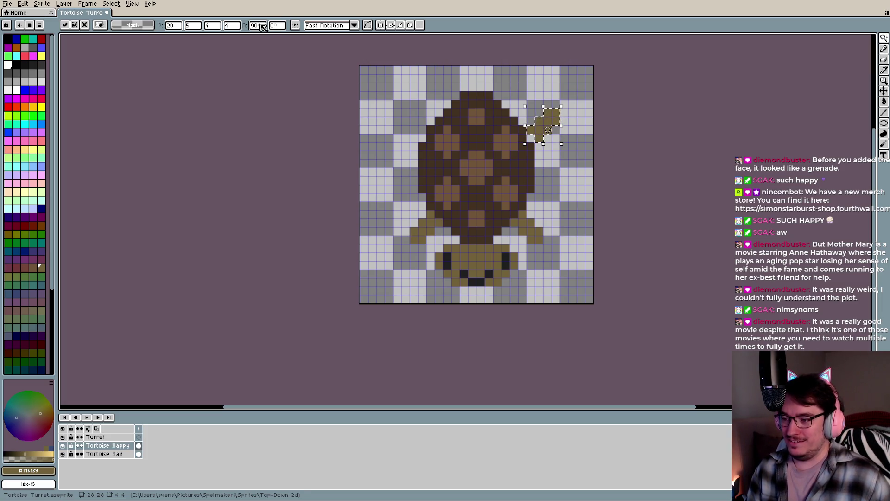
mouse_move(548, 129)
mouse_down()
mouse_move(524, 96)
mouse_move(530, 101)
mouse_up()
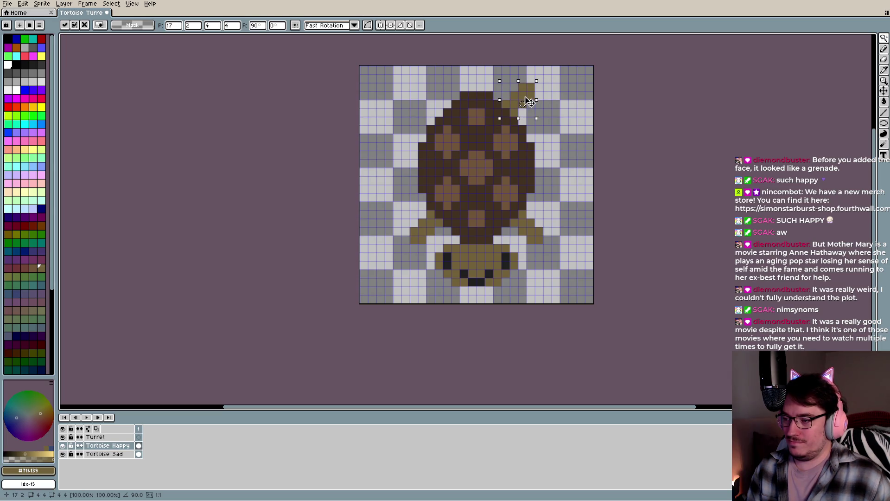
scroll(527, 171, down, 5)
scroll(527, 171, down, 2)
scroll(528, 172, up, 3)
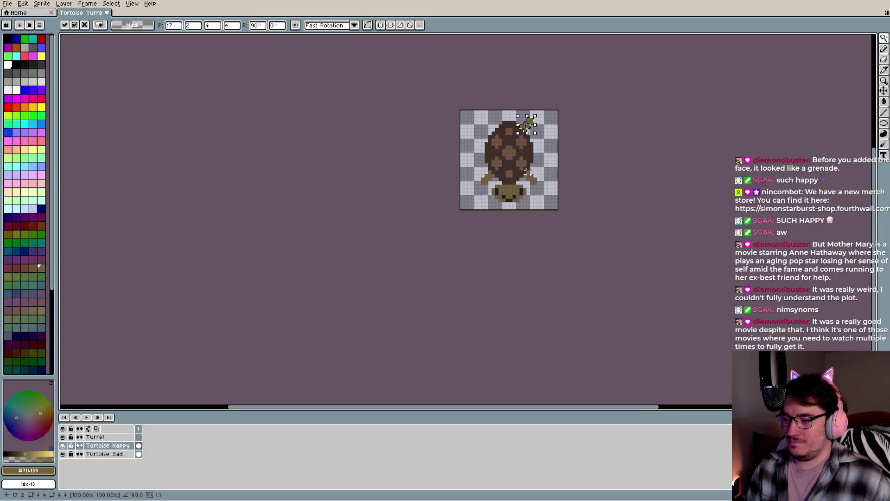
scroll(542, 141, up, 3)
Place another leg copy at the shell's top-left, rotated 180° and nudged against the shell
key(ctrl+z)
key(ctrl+z)
drag(512, 285, 404, 157)
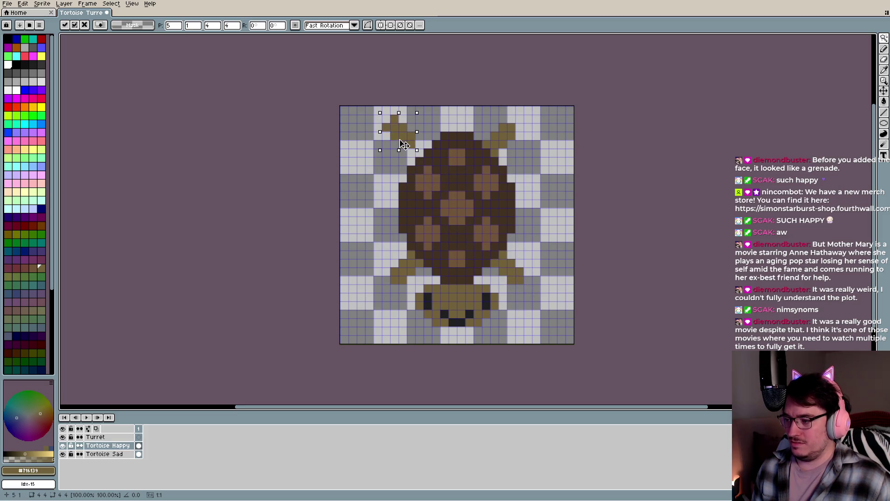
click(261, 26)
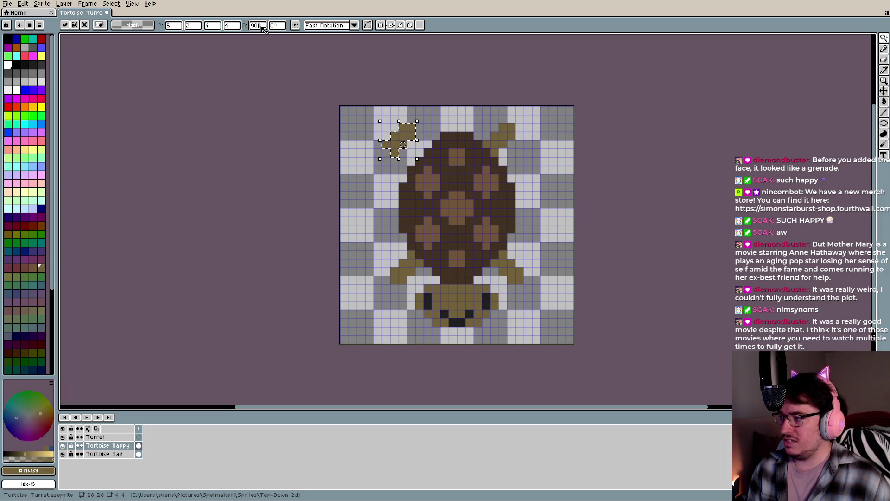
text(180)
key(Return)
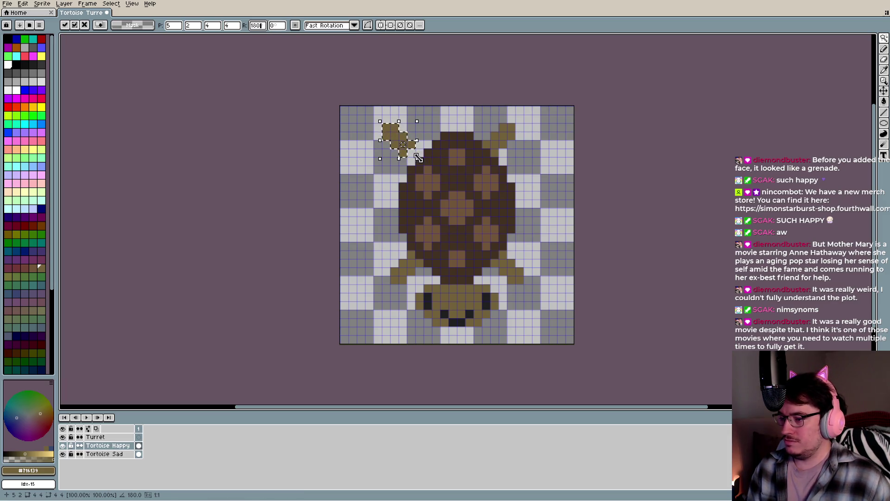
drag(400, 143, 415, 144)
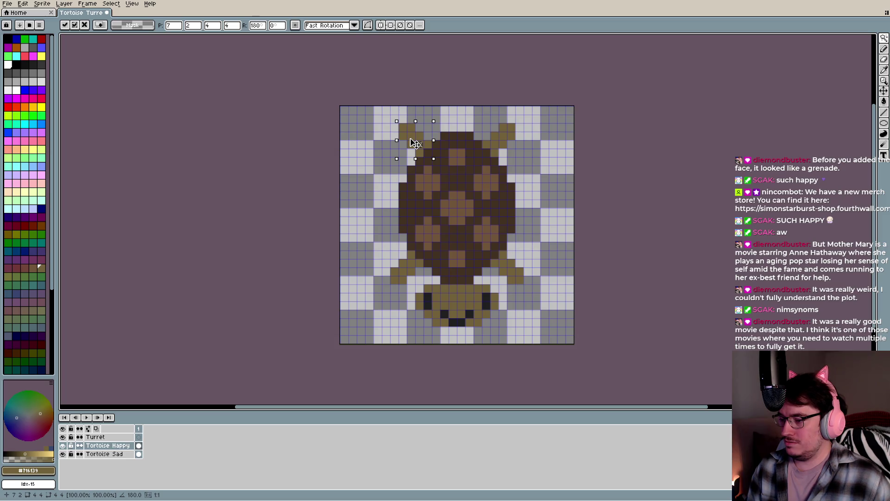
scroll(503, 314, down, 1)
scroll(504, 315, down, 1)
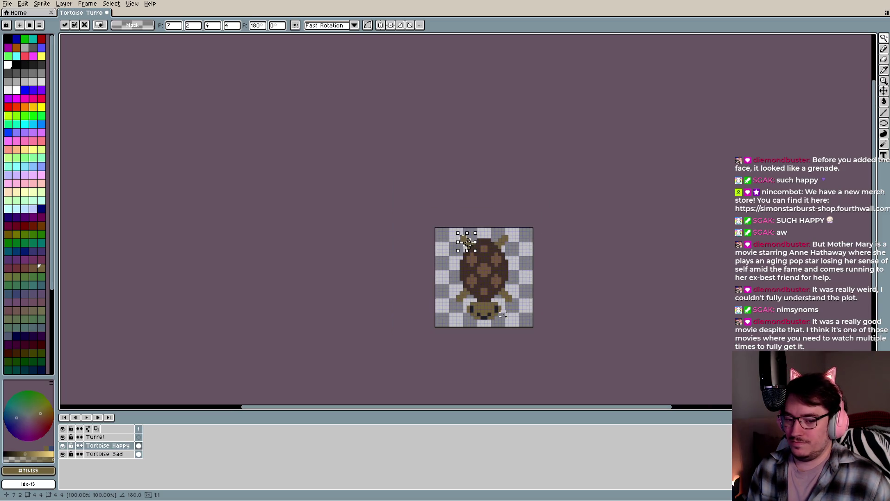
key(Return)
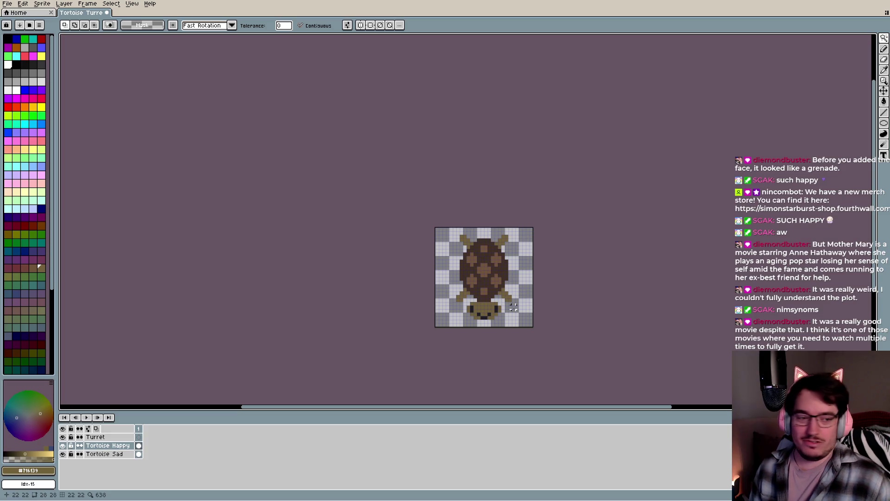
Select all four tan legs on the Tortoise Happy layer
drag(489, 321, 462, 275)
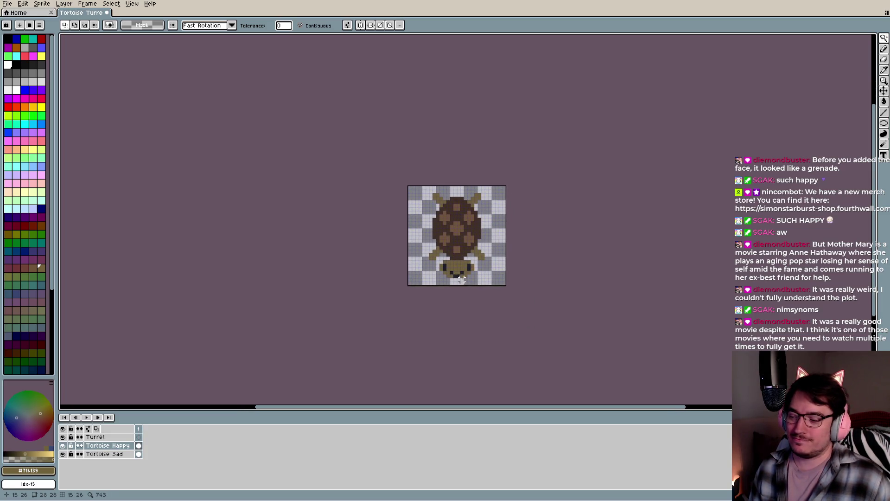
scroll(462, 275, up, 2)
scroll(462, 275, down, 1)
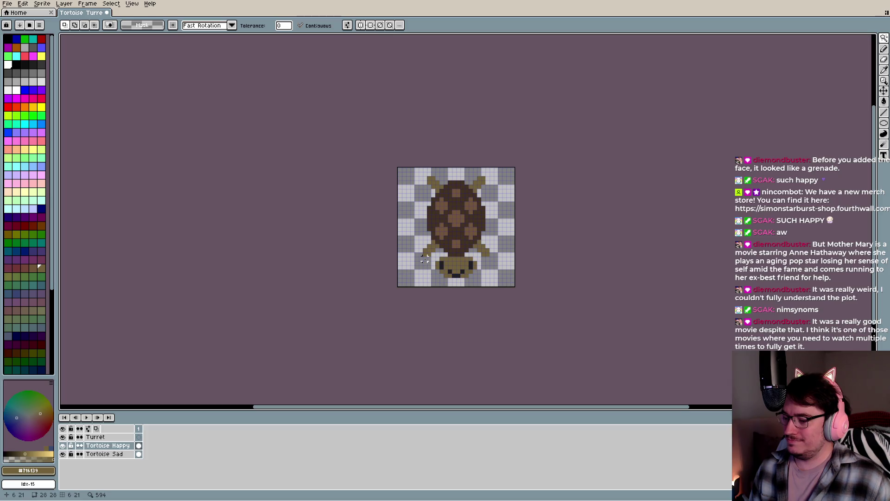
click(63, 446)
click(63, 445)
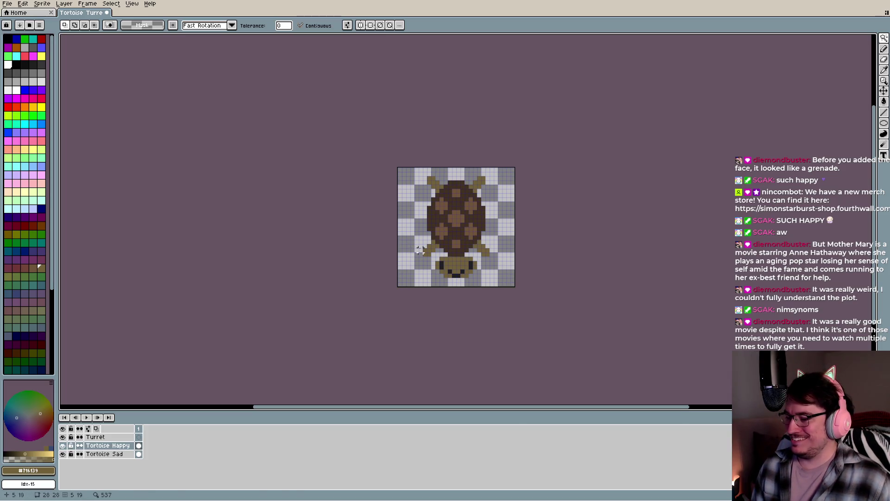
scroll(420, 250, up, 2)
click(438, 254)
shift+click(455, 230)
shift+click(453, 79)
shift+click(571, 75)
shift+click(586, 227)
Paste the four legs onto the Tortoise Sad layer and commit them
click(111, 455)
click(63, 445)
click(494, 222)
key(ctrl+d)
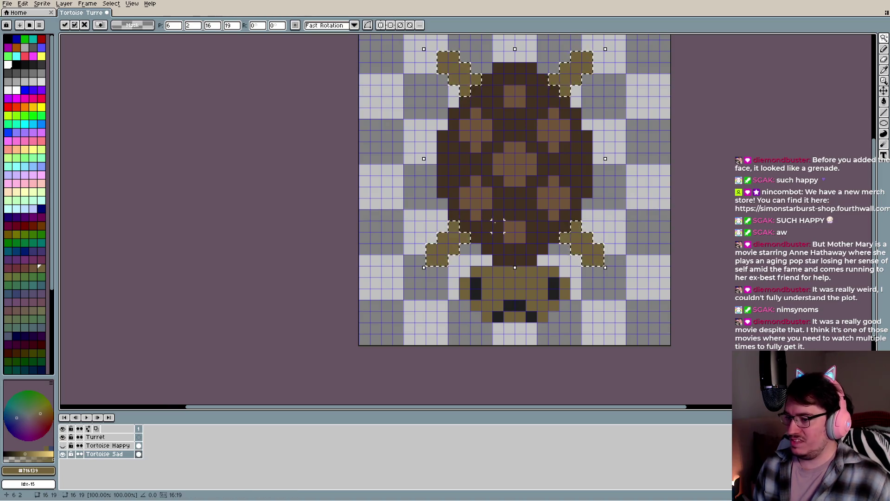
scroll(454, 260, down, 2)
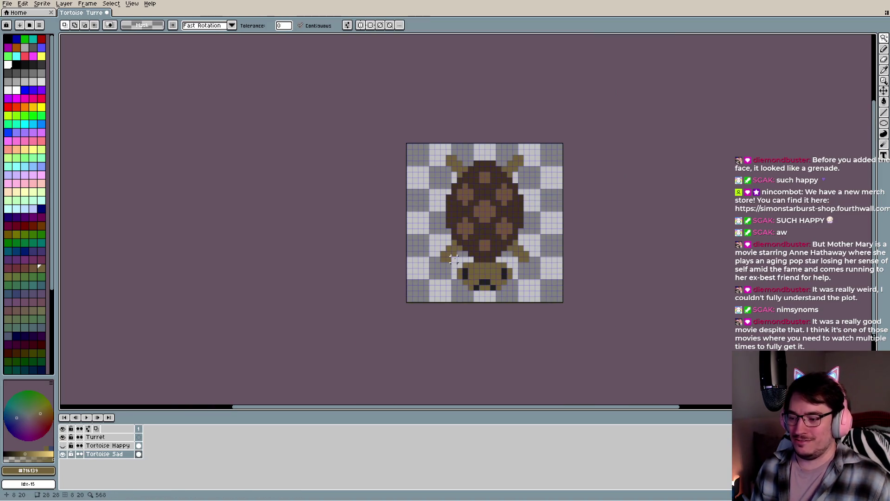
scroll(454, 260, down, 1)
scroll(454, 260, down, 1)
Compare the faces with Tortoise Happy visible, then save Tortoise Turret.aseprite
click(63, 446)
click(63, 446)
click(63, 446)
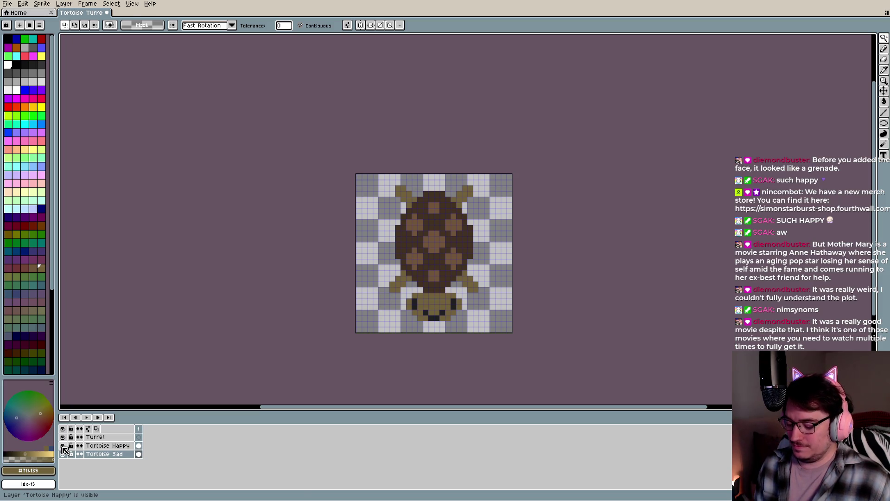
key(ctrl+s)
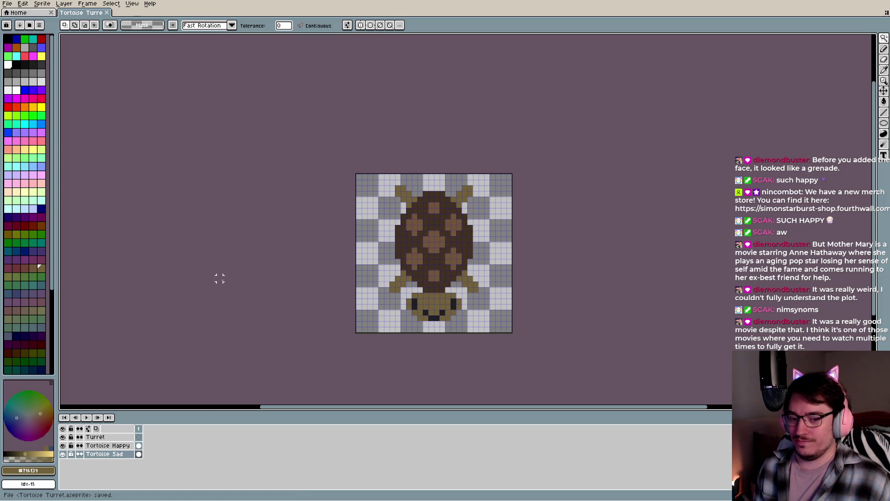
click(99, 437)
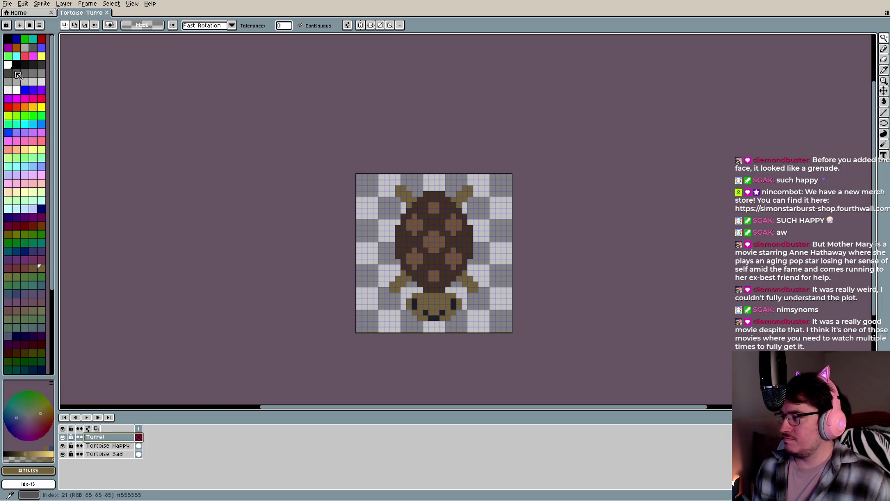
Pick a dark grey and draw a filled rectangle covering the shell's centre
click(7, 73)
click(33, 65)
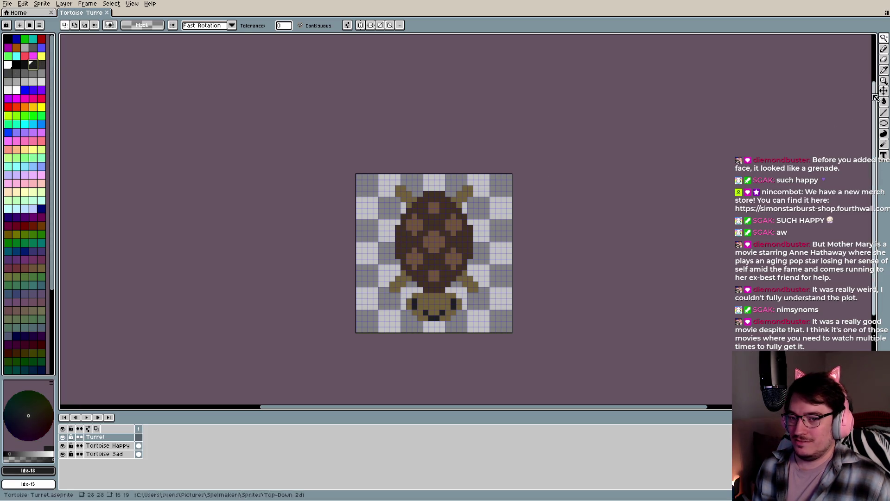
click(884, 123)
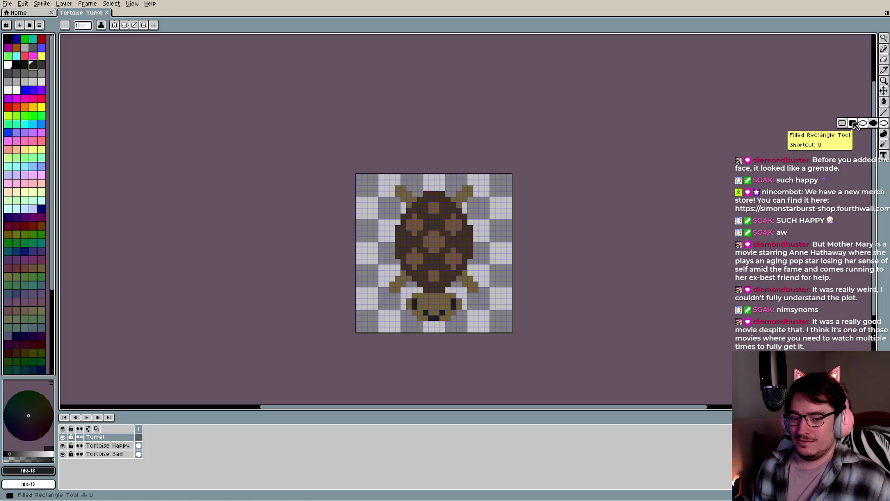
click(854, 124)
drag(419, 222, 453, 269)
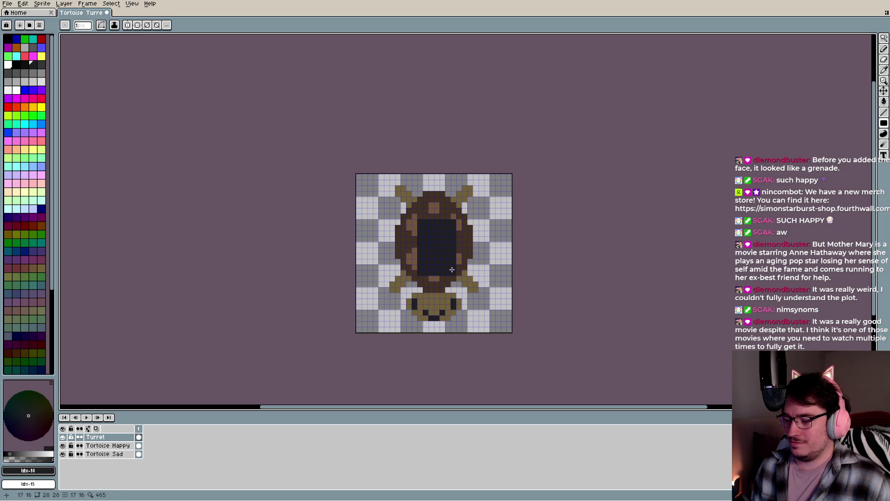
key(ctrl+z)
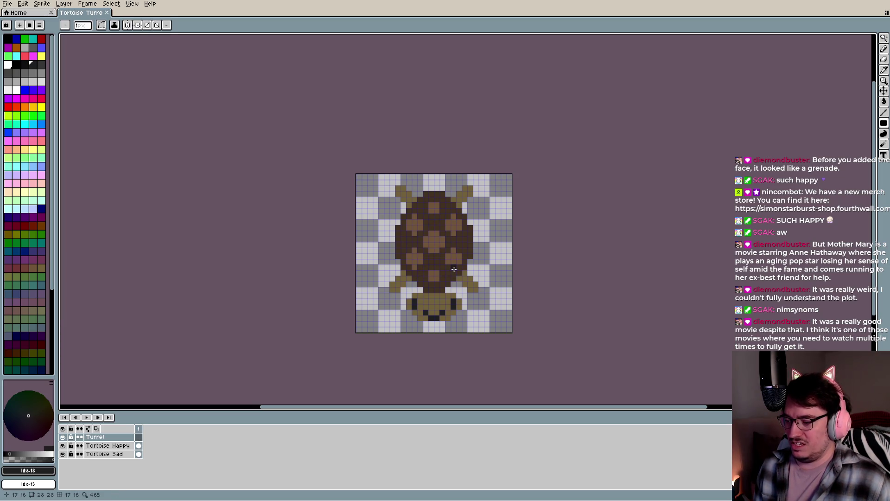
drag(454, 267, 415, 217)
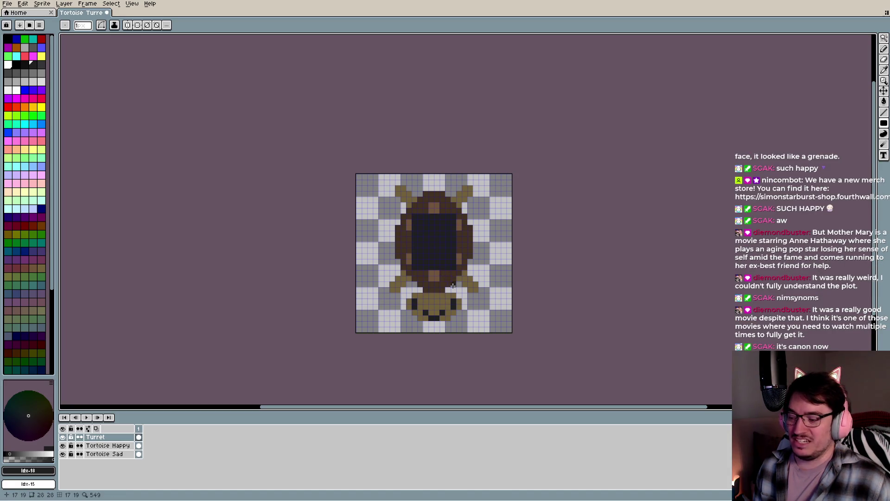
Paint lighter grey stripes down the turret window's left and right sides
scroll(451, 283, up, 1)
scroll(447, 268, up, 1)
scroll(438, 260, down, 2)
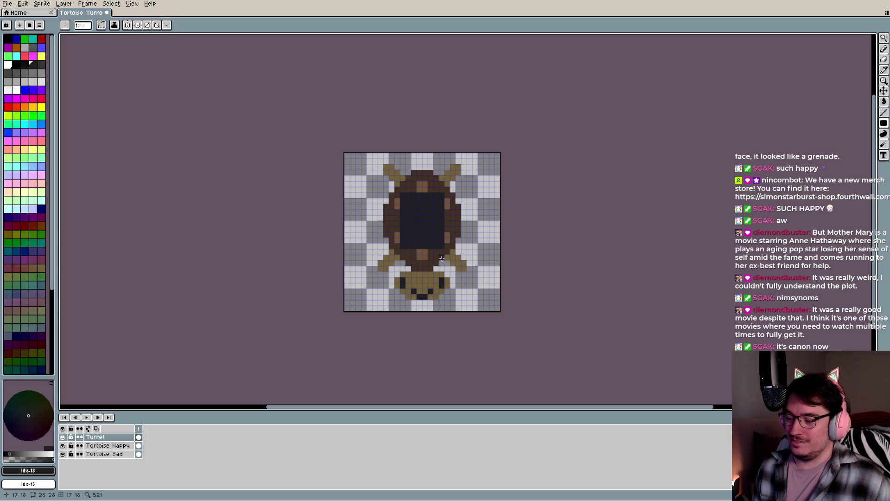
click(41, 66)
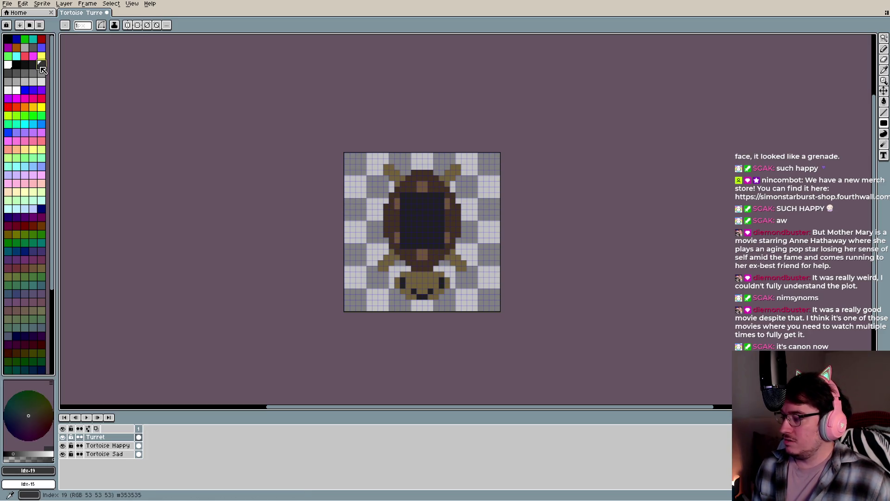
key(b)
scroll(398, 237, up, 3)
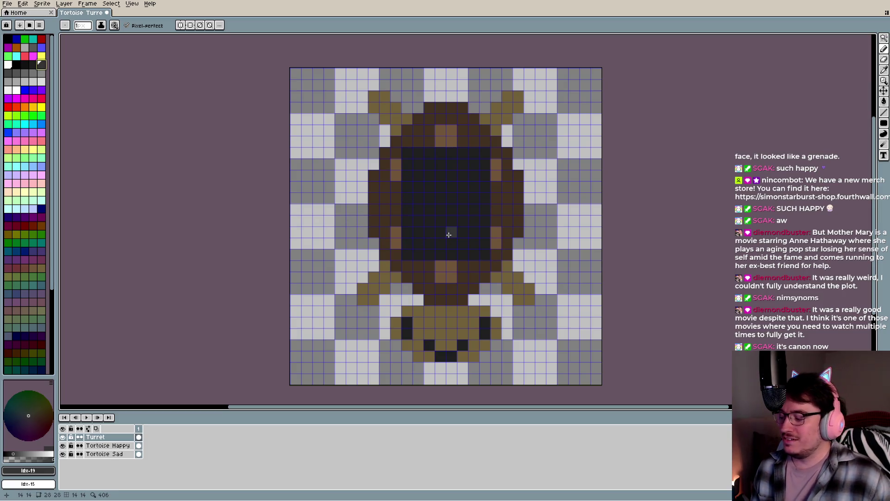
key(i)
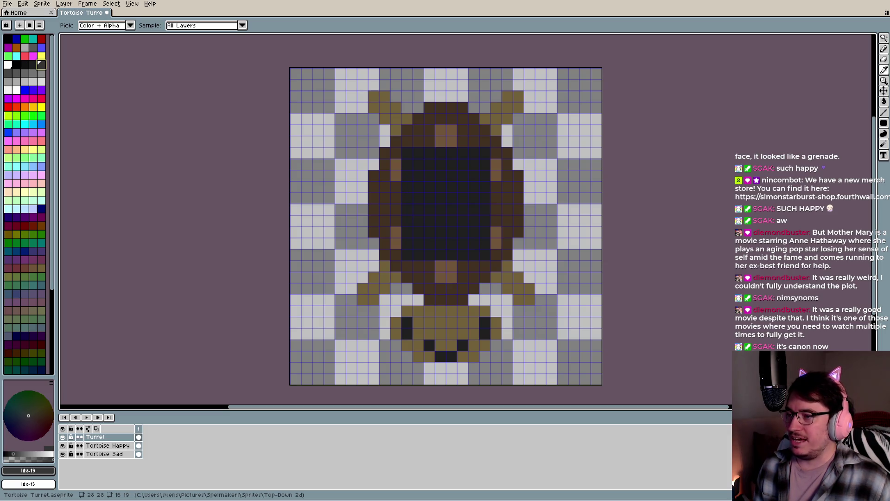
key(b)
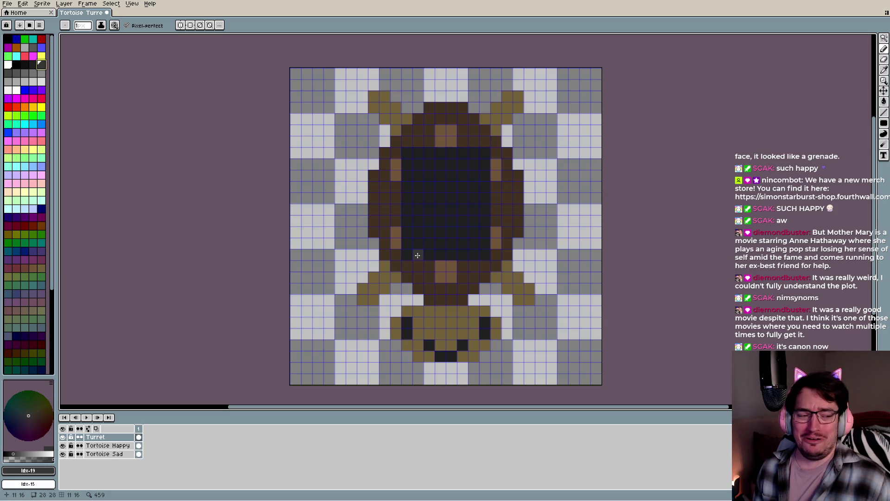
drag(418, 244, 417, 164)
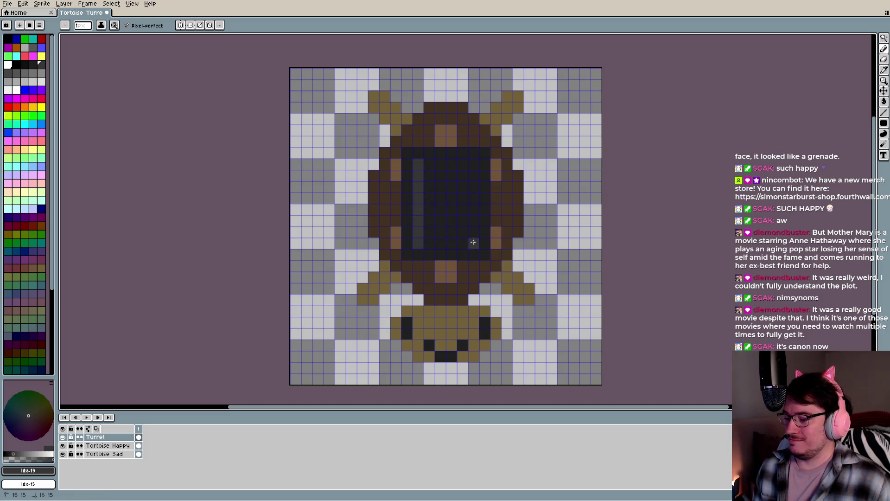
drag(474, 242, 473, 163)
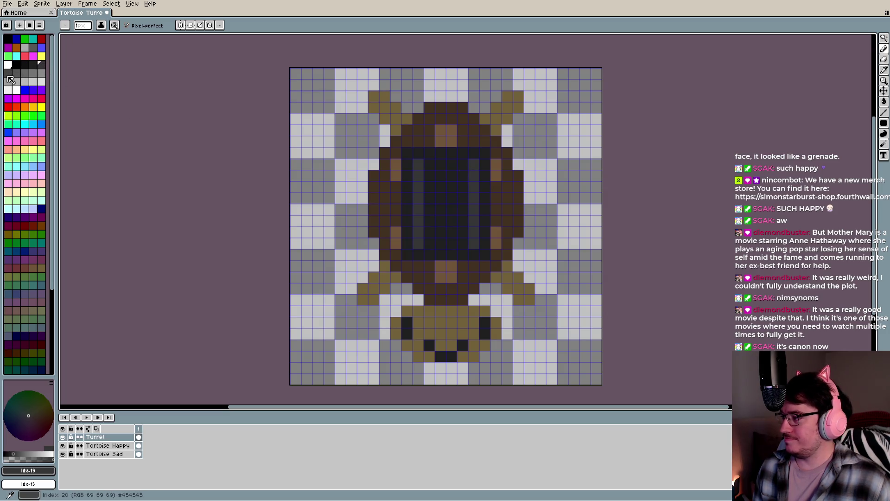
Add progressively lighter stripes toward the window's centre, then revert it to solid dark
click(8, 73)
drag(431, 245, 430, 163)
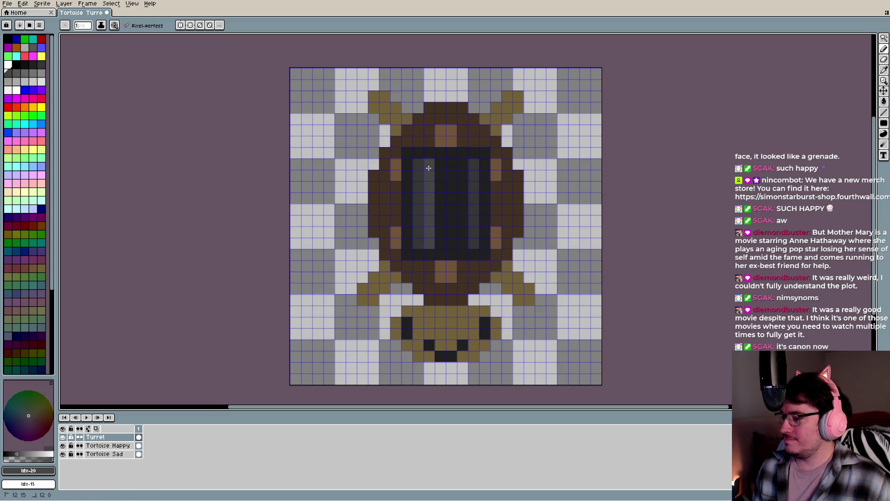
drag(463, 244, 461, 165)
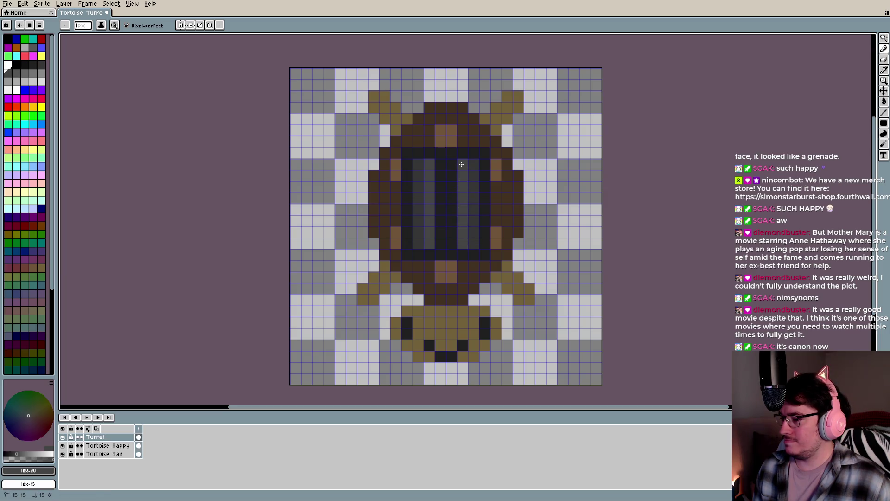
click(16, 73)
drag(441, 243, 441, 171)
mouse_move(452, 241)
mouse_down()
mouse_move(452, 171)
mouse_move(440, 164)
mouse_up()
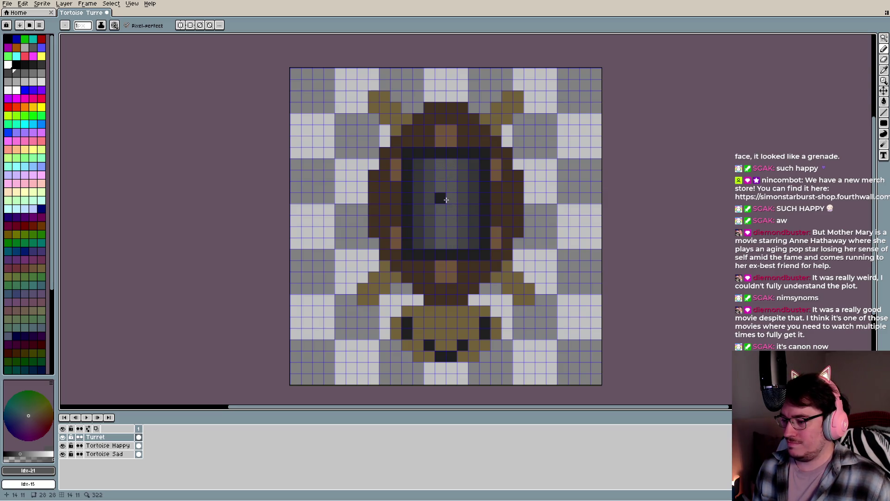
scroll(446, 200, down, 1)
scroll(445, 296, down, 3)
scroll(445, 297, up, 3)
key(ctrl+z)
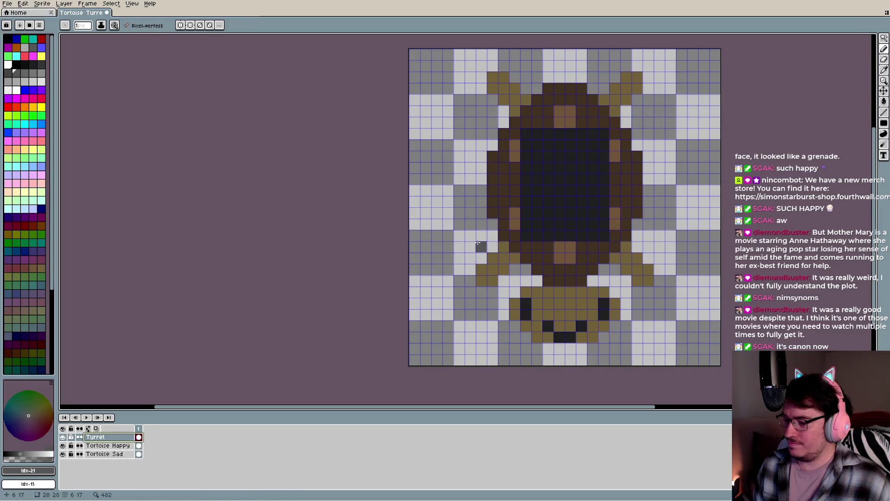
Add brown pixels at the window's edges and darken its bottom row
click(604, 134)
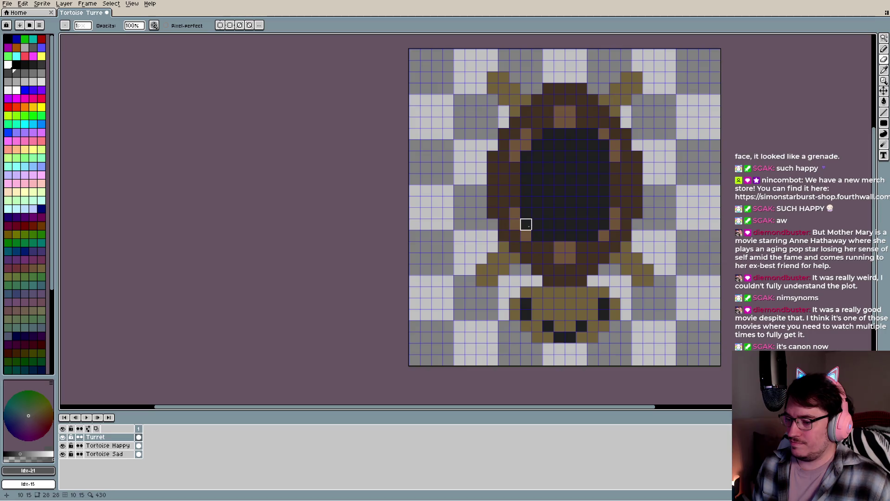
click(604, 225)
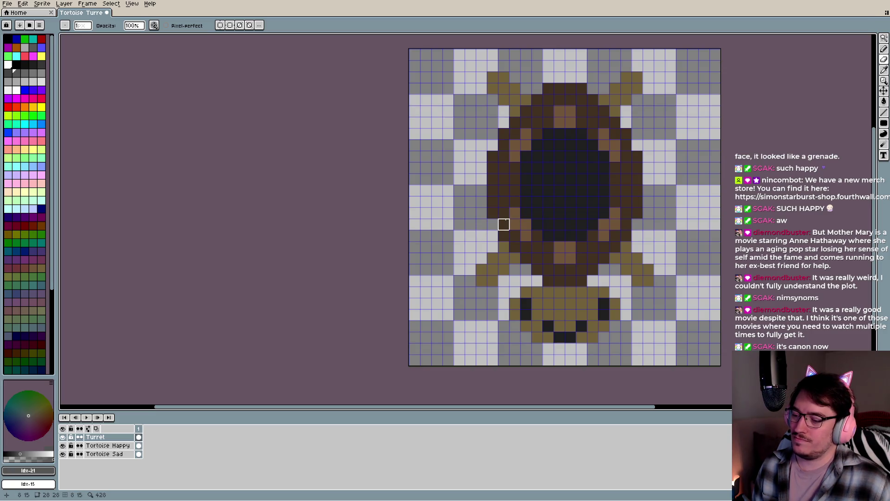
click(25, 73)
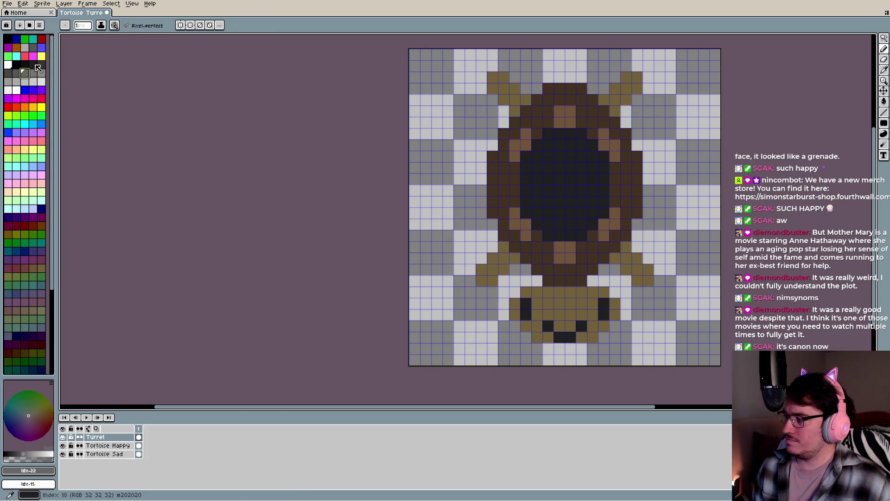
click(40, 65)
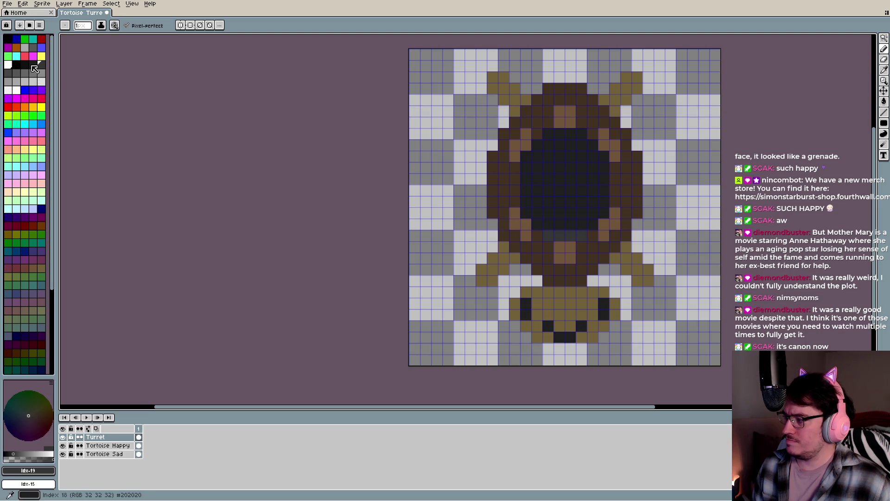
key(bracketleft)
drag(551, 239, 581, 239)
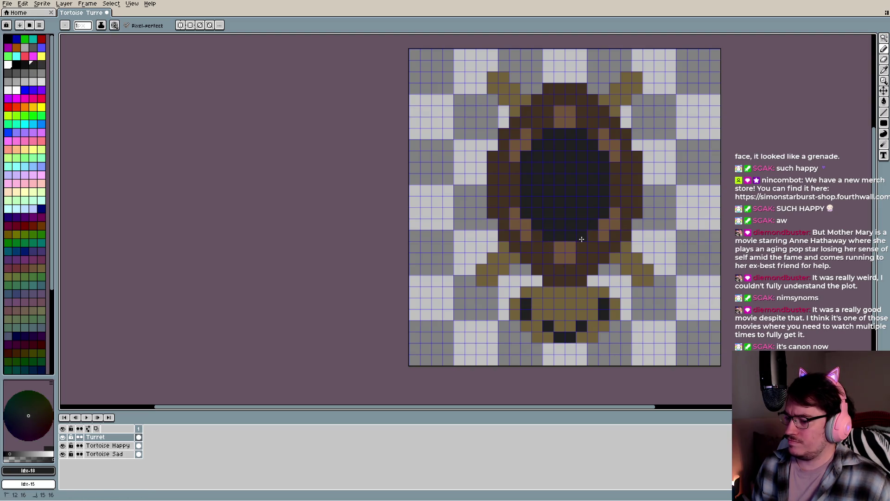
Magic-wand select the window centre and flood-fill it with a darker grey
key(bracketleft)
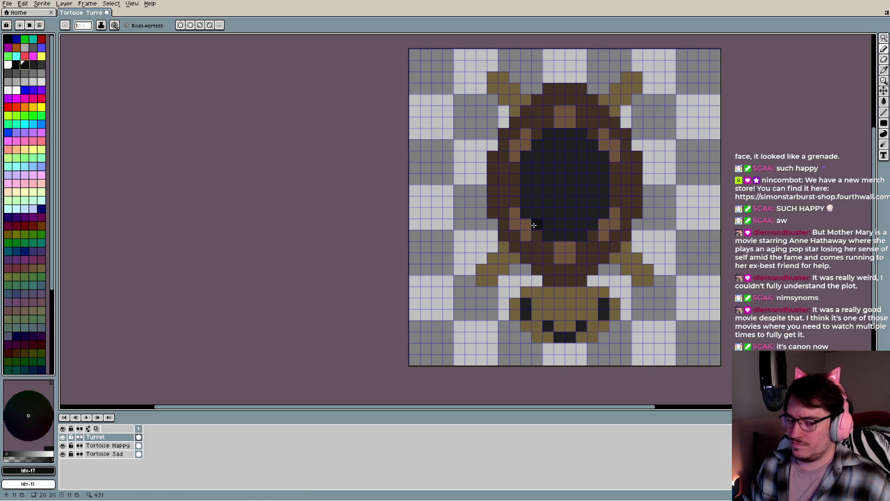
key(w)
click(580, 199)
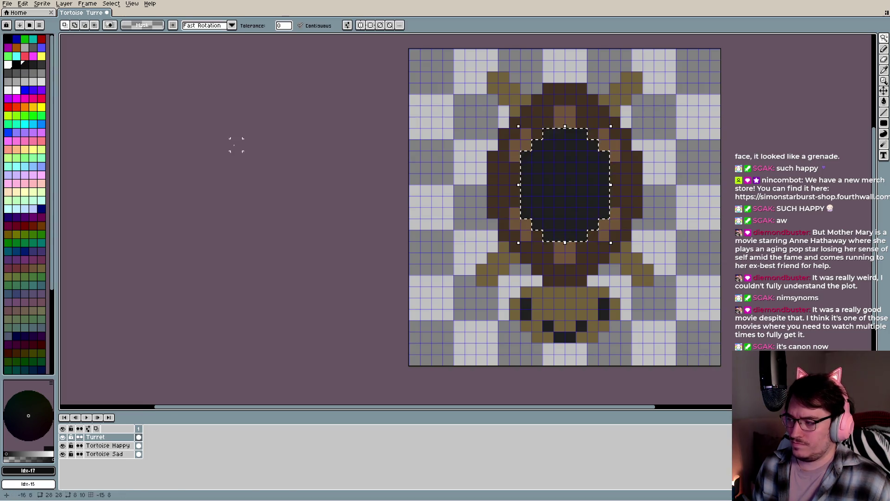
key(g)
click(580, 183)
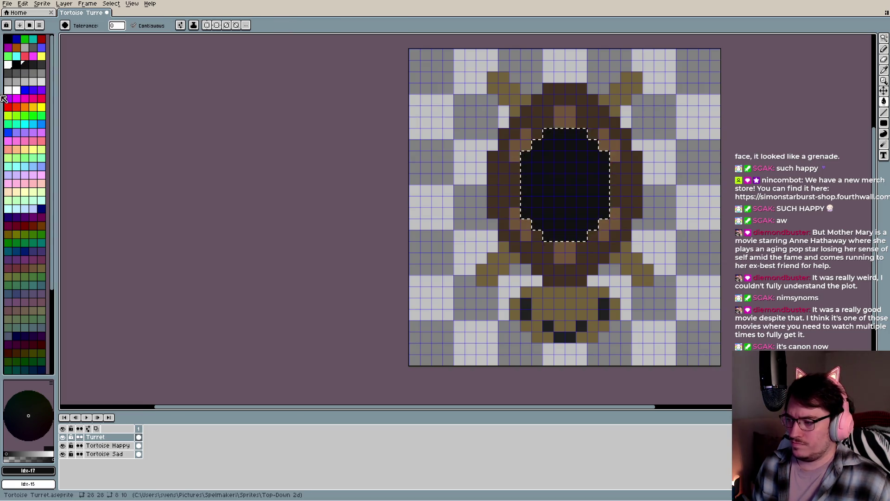
click(33, 64)
key(b)
key(ctrl+d)
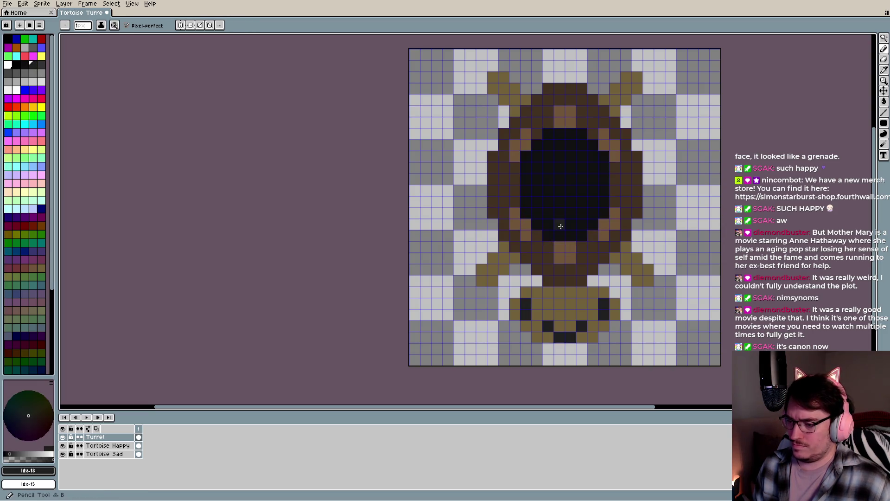
Paint a lighter row along the window's bottom, then undo it
mouse_move(551, 235)
mouse_down()
mouse_move(582, 235)
mouse_move(576, 224)
mouse_up()
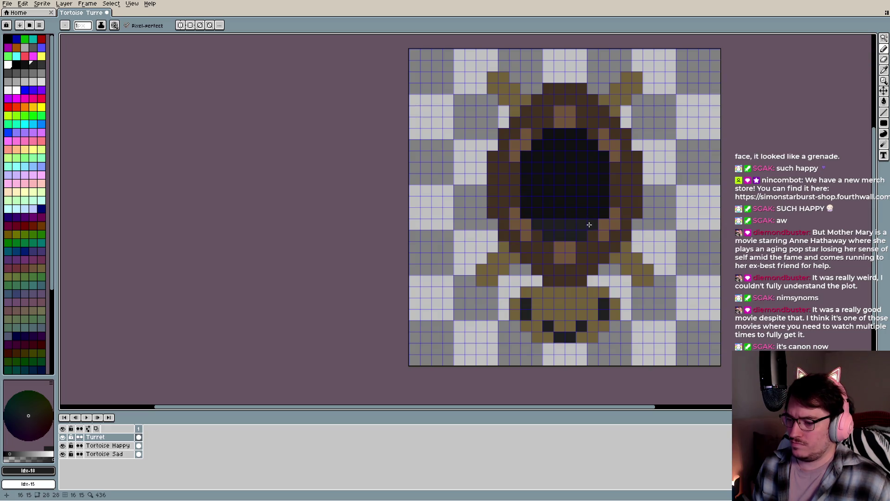
scroll(518, 215, down, 3)
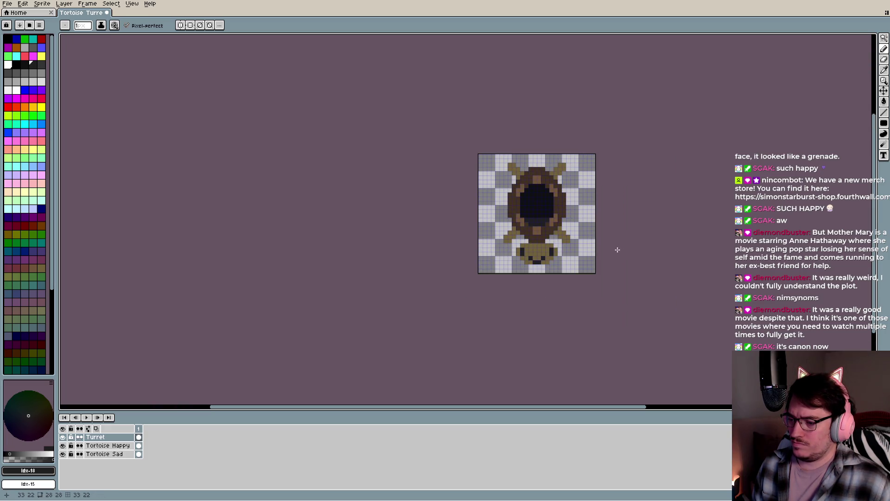
scroll(538, 240, up, 2)
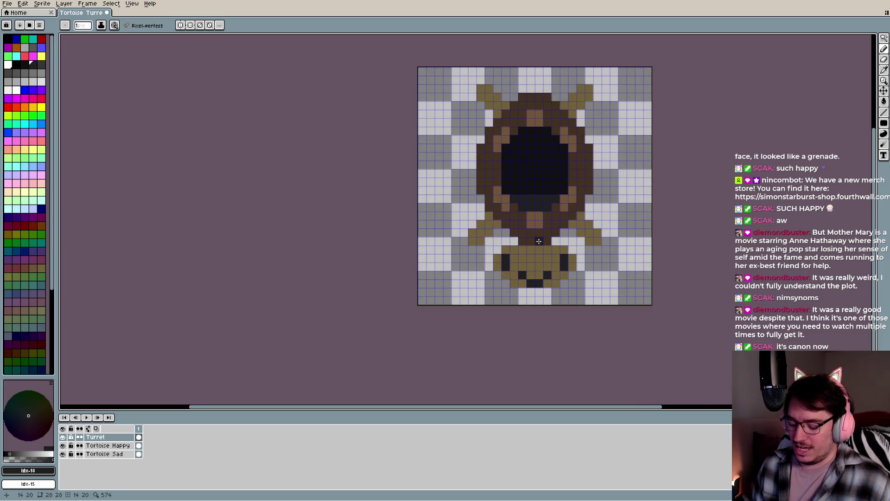
key(ctrl+z)
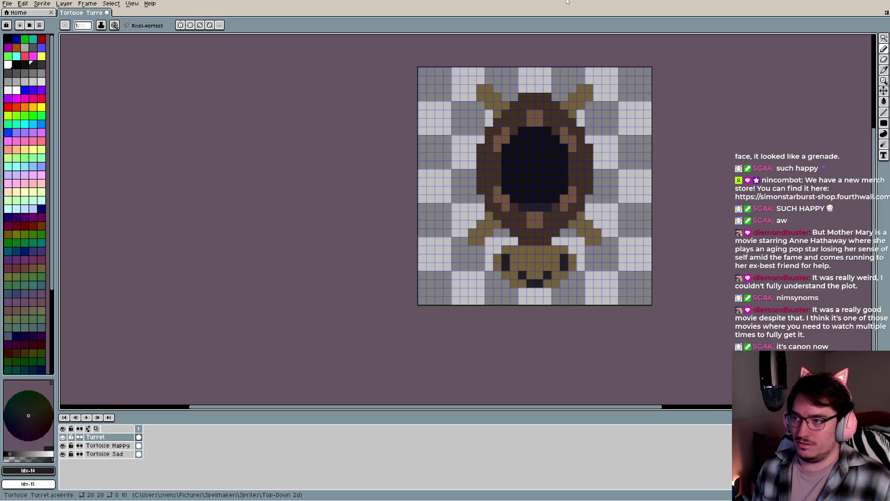
key(i)
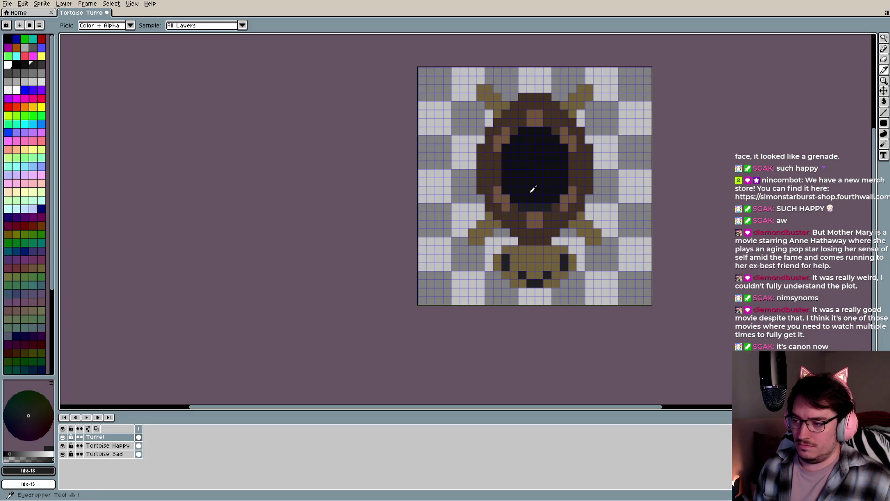
Flood-fill the turret centre with #202020 sampled from the window
click(540, 200)
key(g)
click(540, 161)
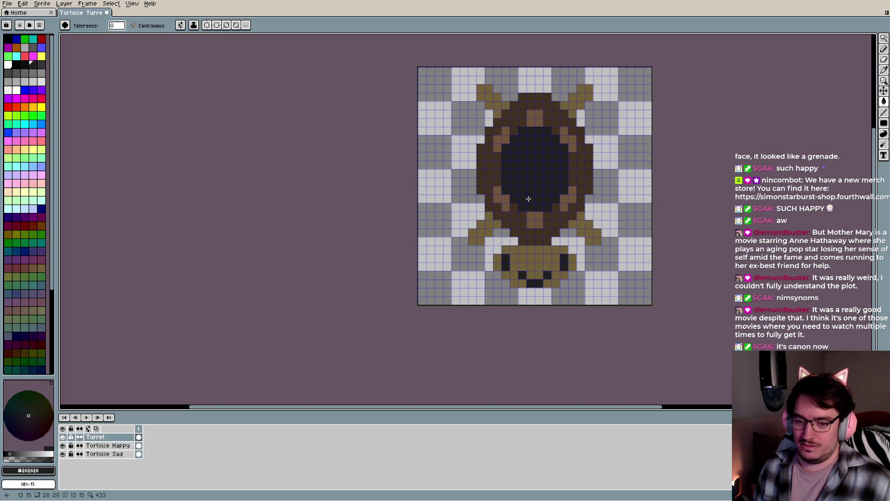
key(b)
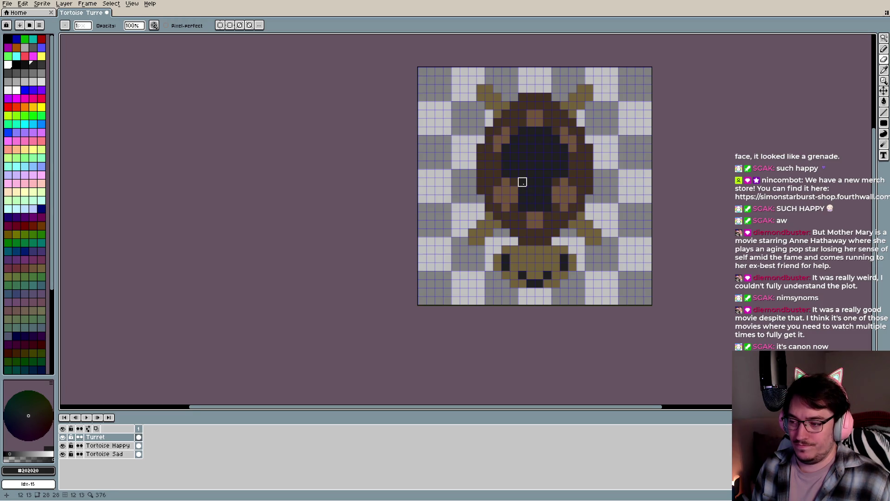
scroll(522, 182, up, 1)
key(i)
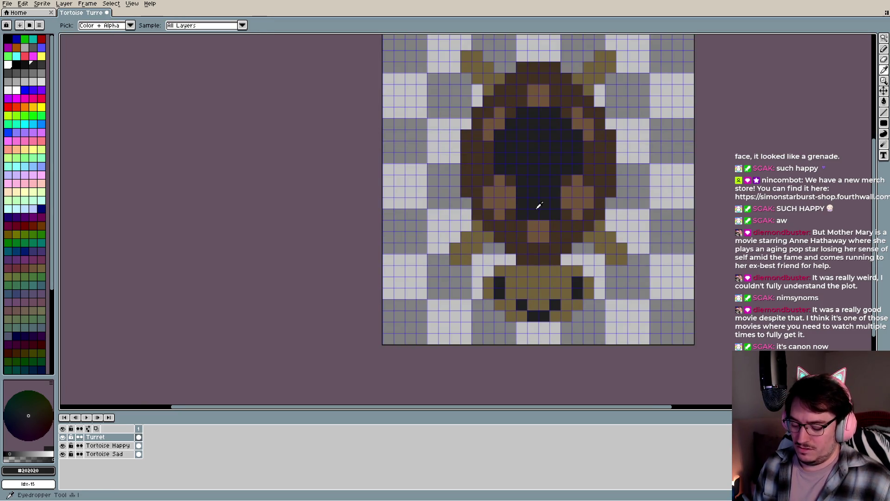
key(b)
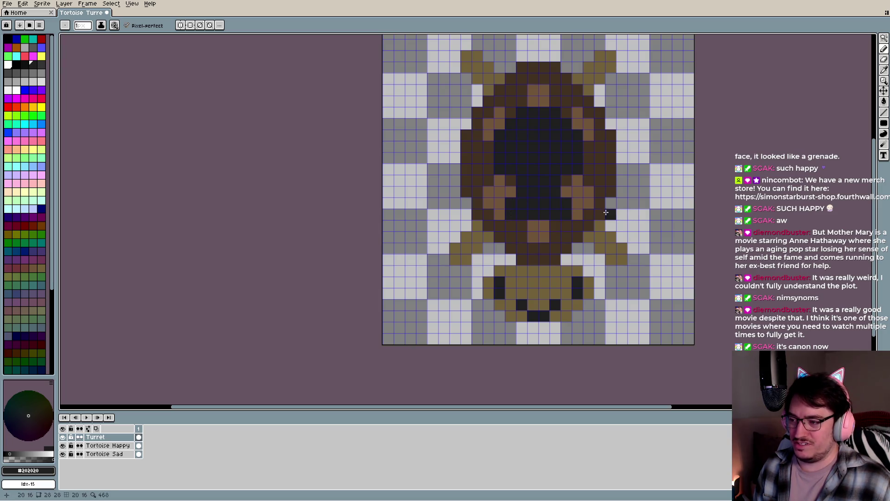
key(e)
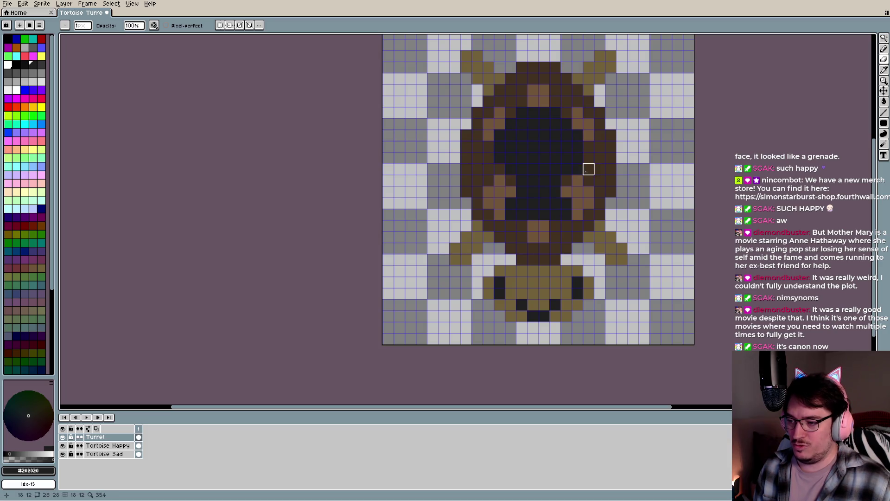
scroll(560, 241, down, 3)
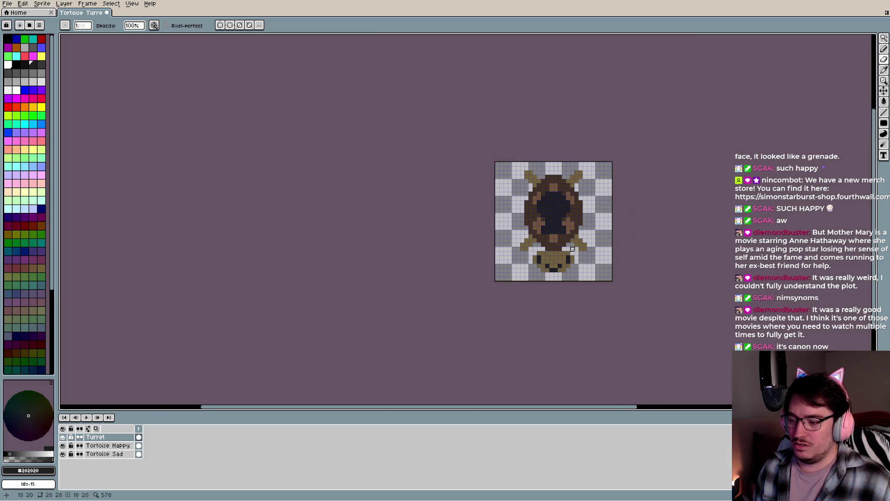
scroll(548, 237, up, 3)
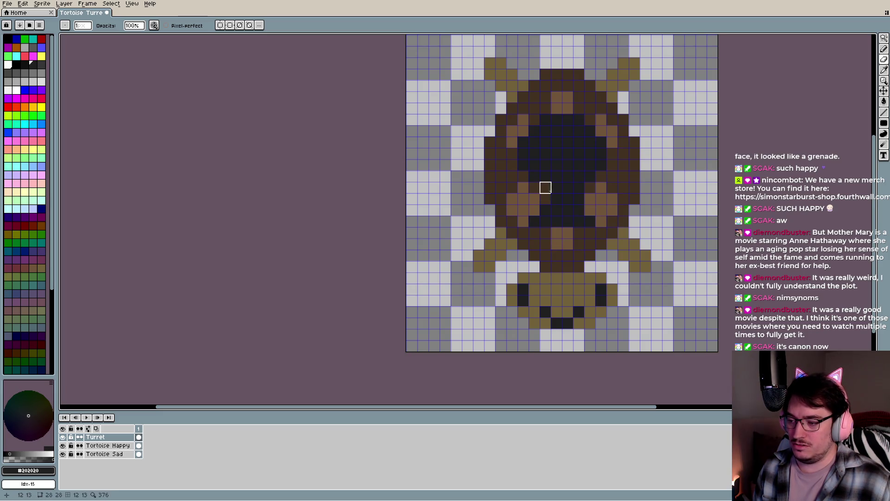
scroll(545, 257, down, 3)
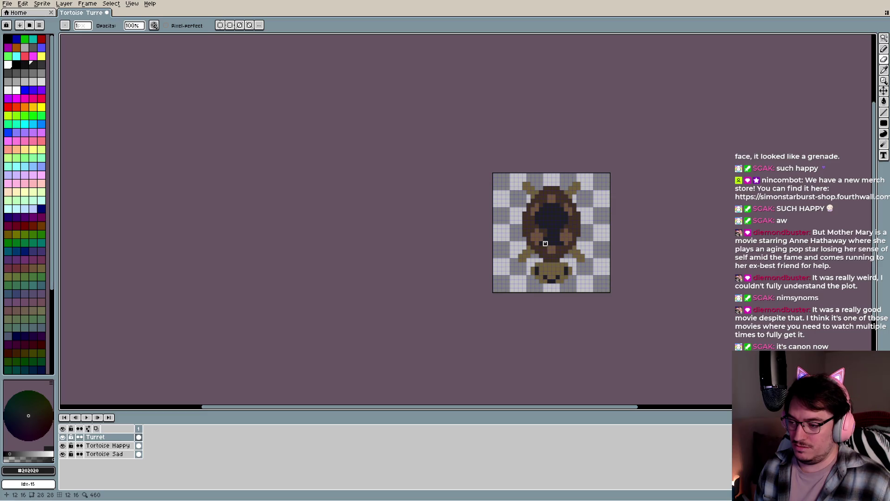
Pencil a row of near-black pixels across the lower shell centre
key(z)
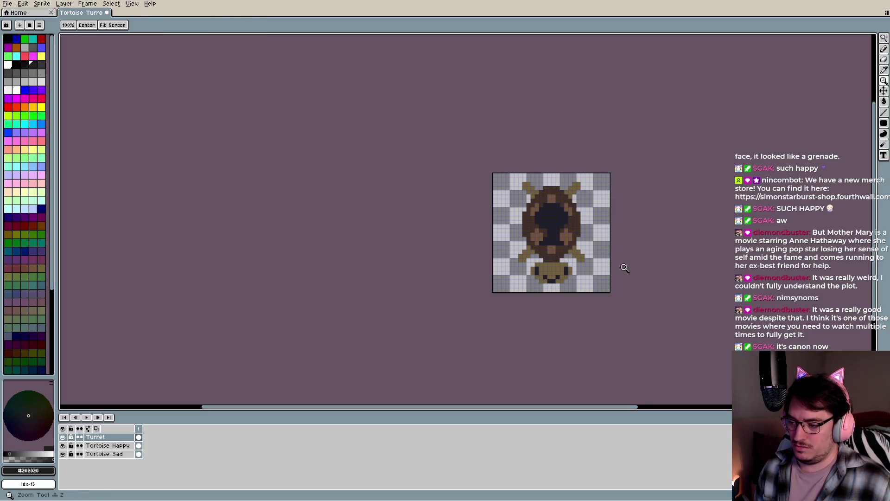
key(v)
key(b)
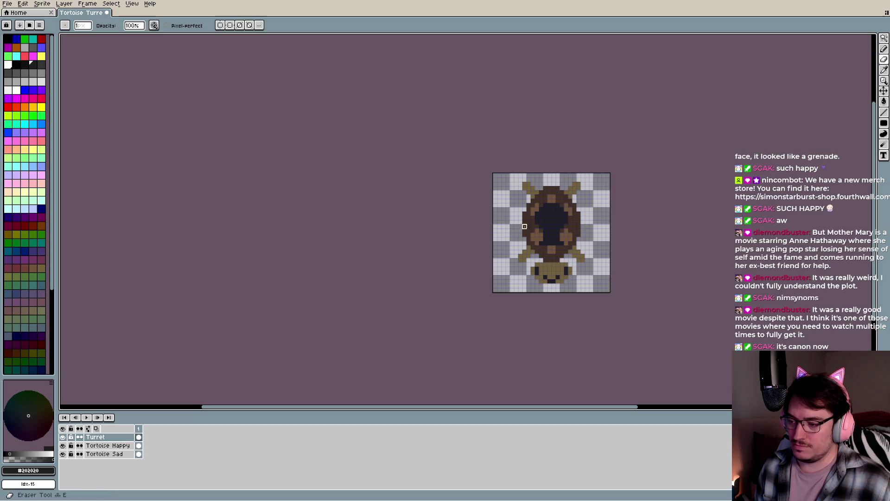
scroll(559, 253, up, 3)
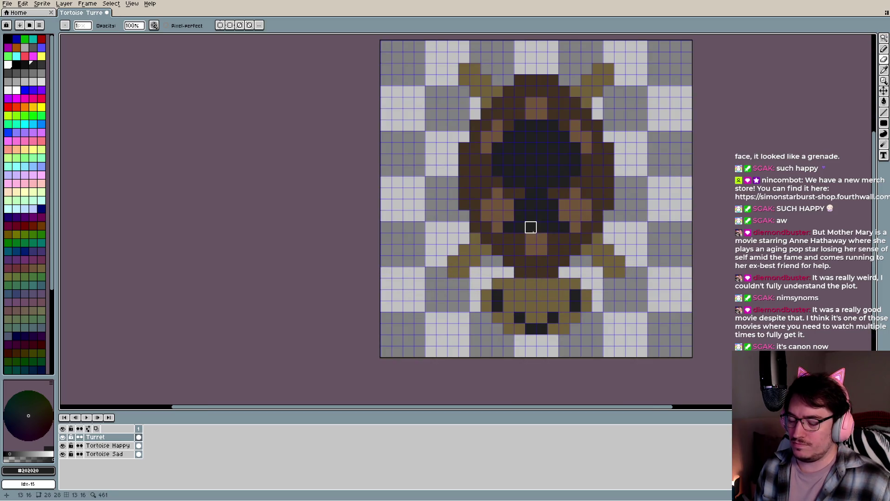
scroll(530, 238, down, 3)
key(v)
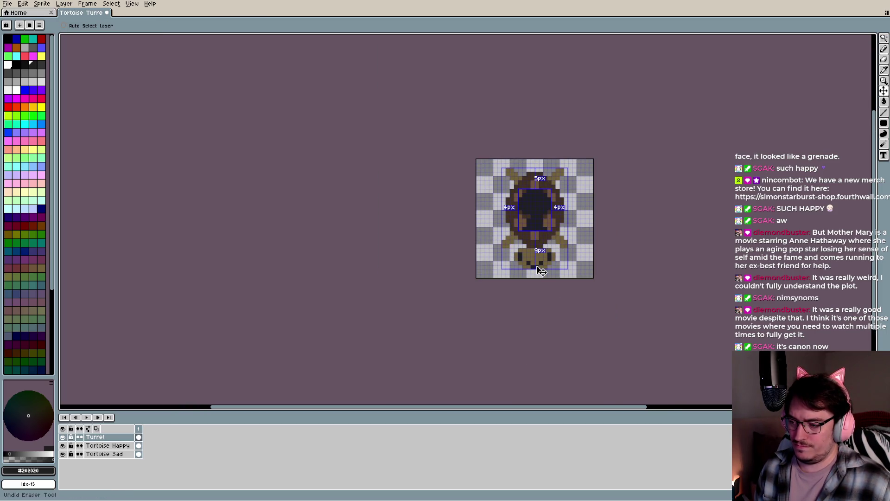
key(b)
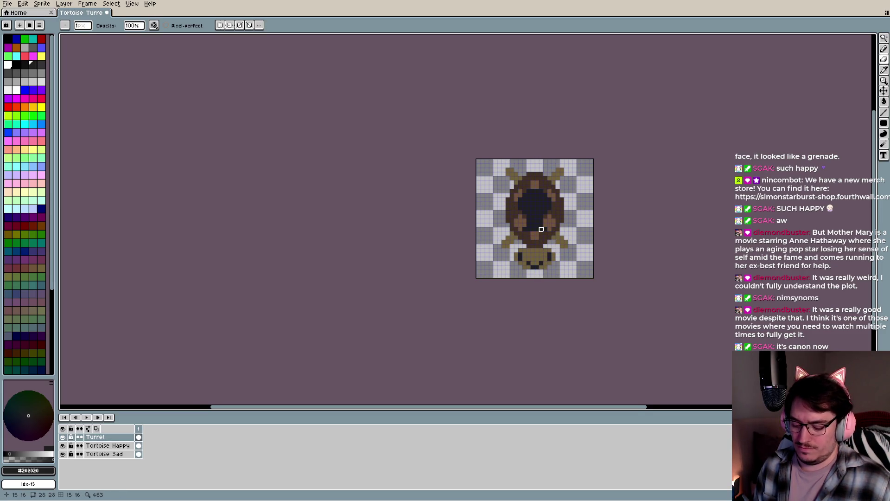
scroll(539, 231, up, 2)
key(i)
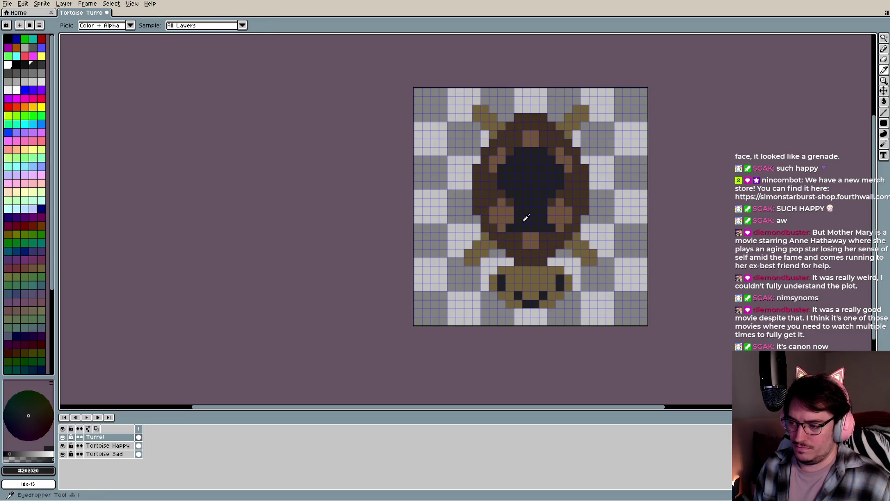
key(b)
drag(510, 237, 548, 237)
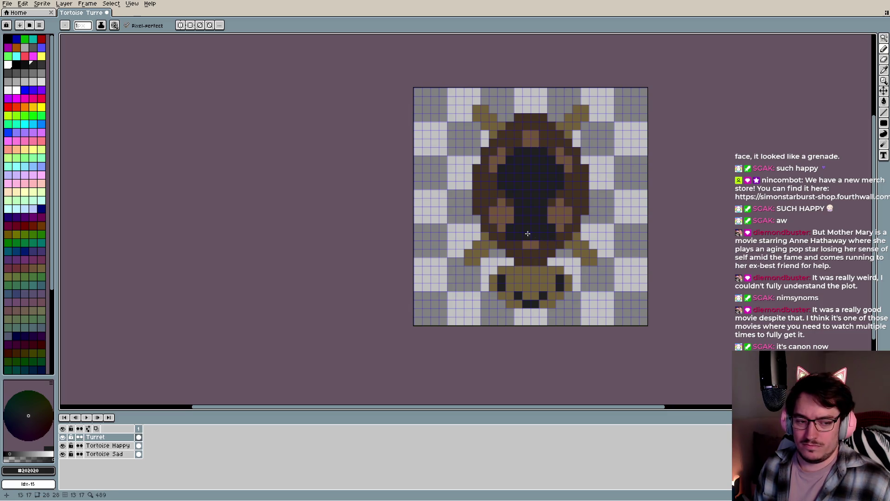
scroll(546, 241, down, 1)
scroll(544, 253, down, 1)
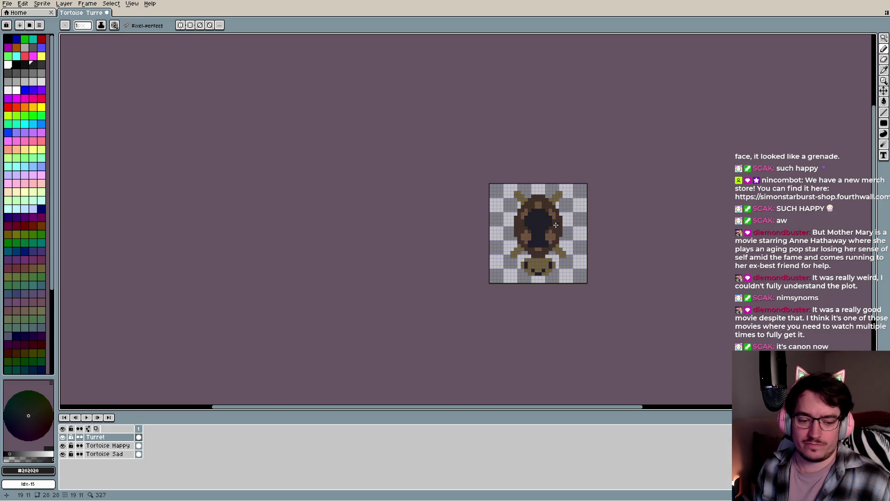
click(33, 73)
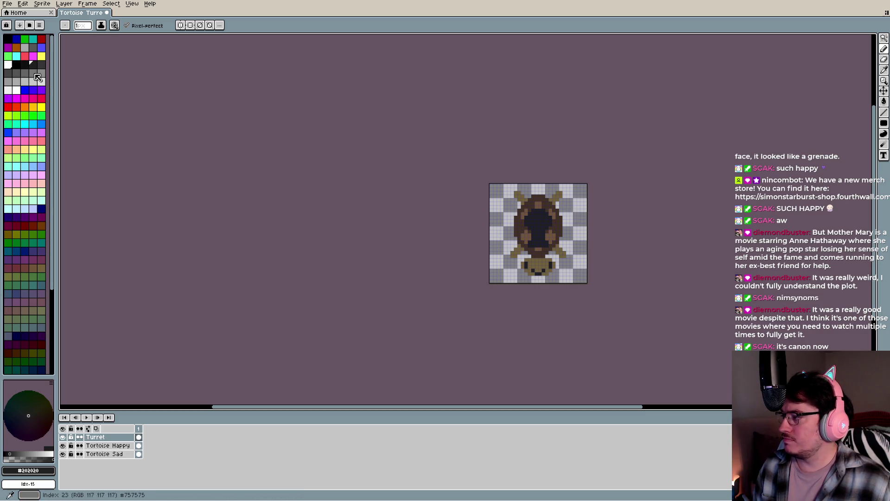
Fill the keyhole-shaped shell centre with dark grey using the Paint Bucket
scroll(531, 244, up, 1)
scroll(531, 245, up, 2)
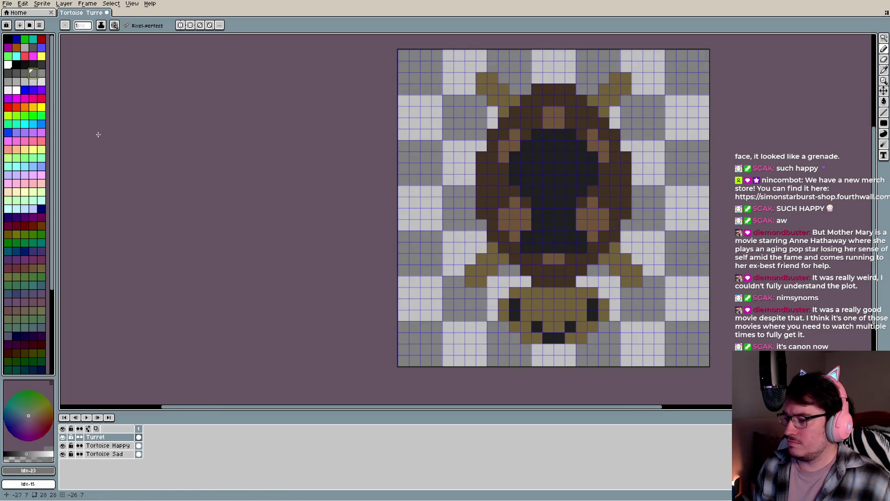
click(9, 72)
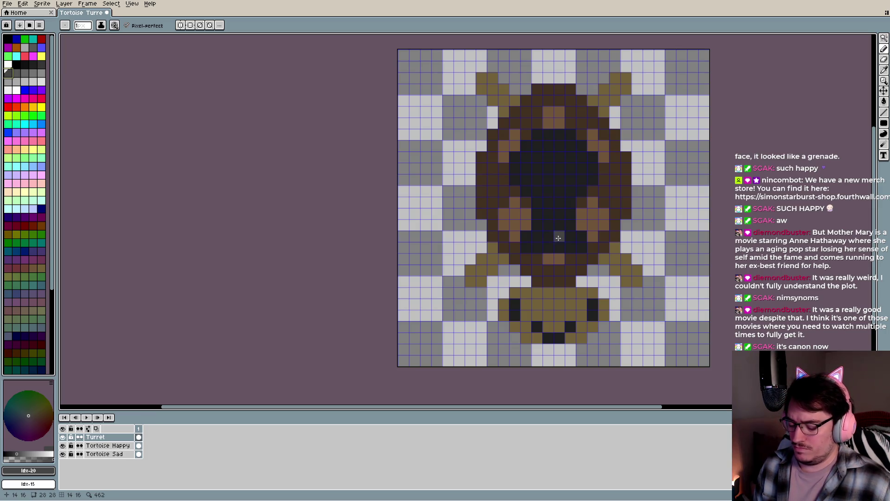
key(g)
click(557, 199)
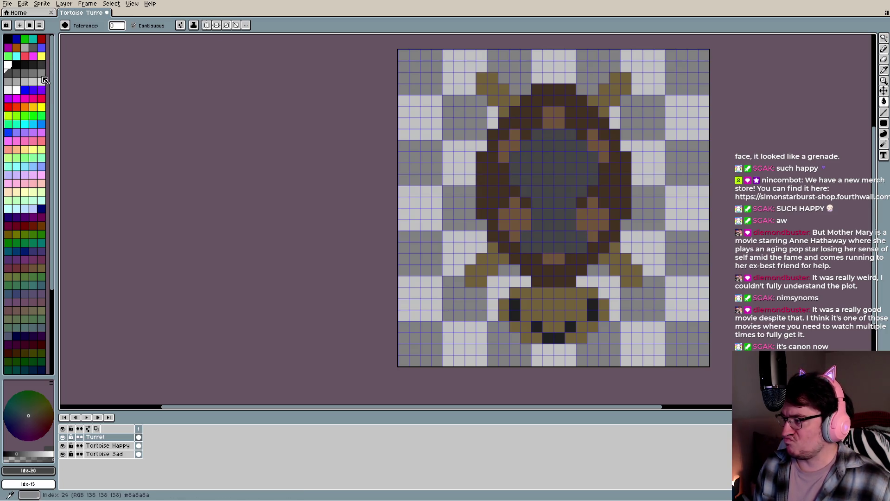
Try bright pinkish red, then pure red, as the shell centre fill
click(41, 99)
click(549, 177)
scroll(558, 221, down, 3)
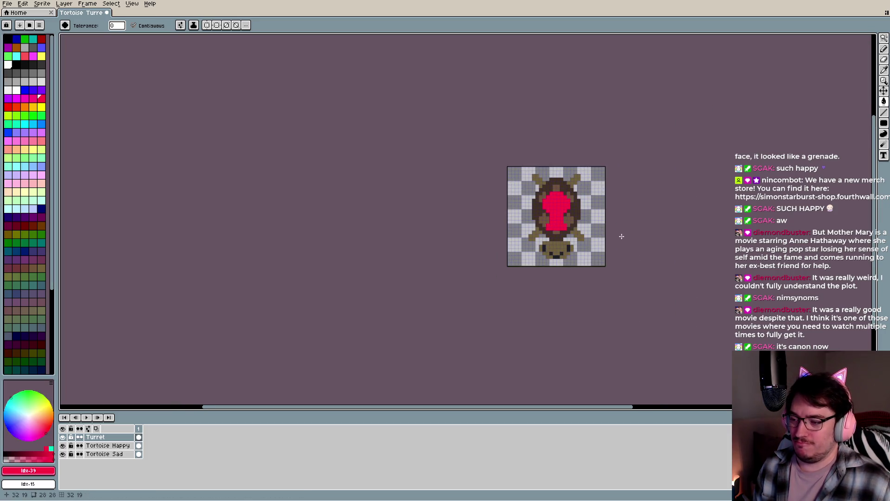
click(9, 108)
click(557, 207)
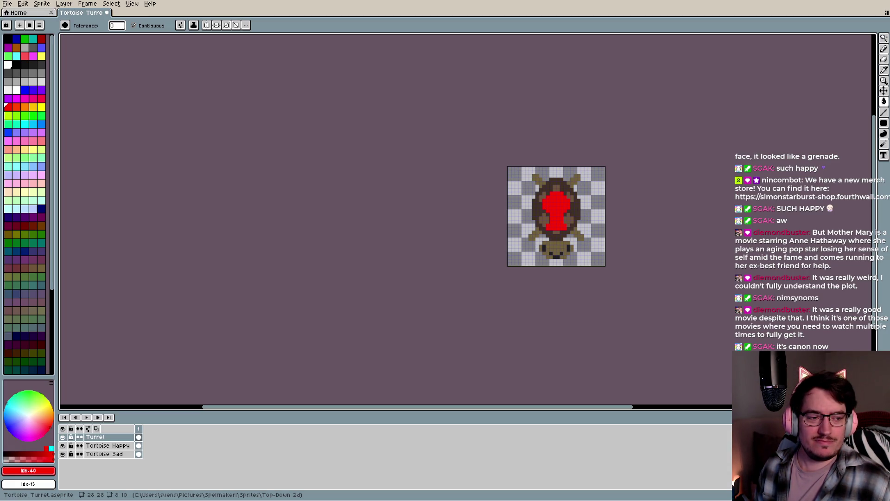
Test pale yellow and light blue fills, then settle on pinkish red swatch Idx-12
scroll(541, 180, up, 2)
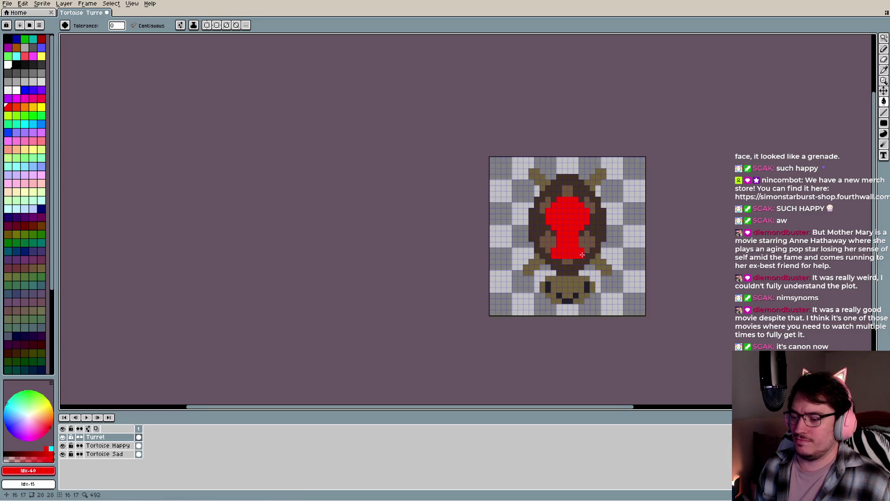
click(33, 149)
click(472, 175)
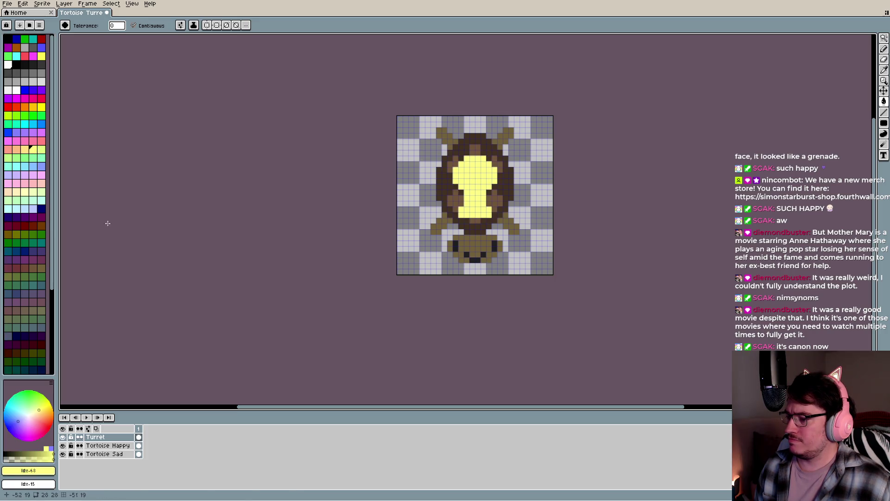
click(24, 208)
click(474, 177)
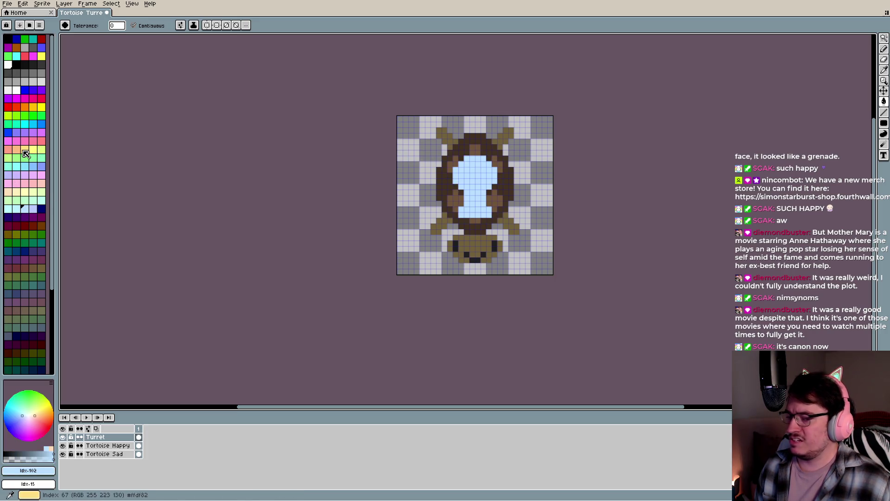
click(25, 56)
click(483, 180)
key(i)
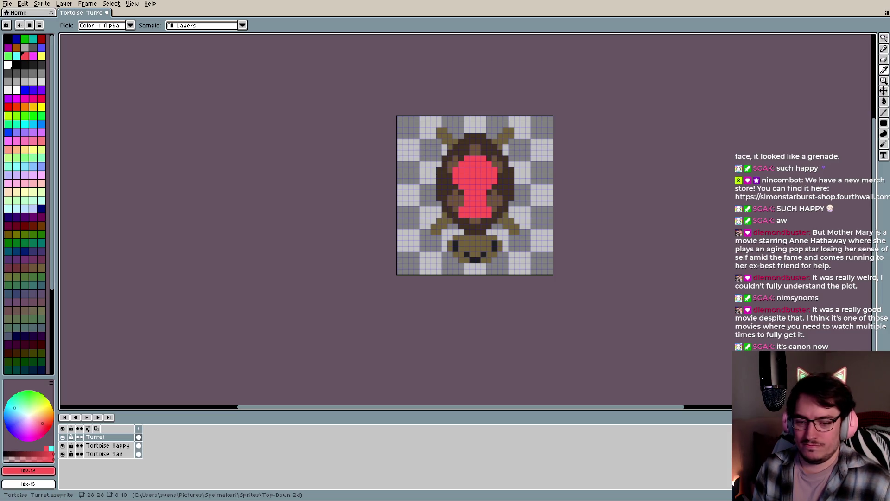
Trial dark red and brownish red on the keyhole turret, then fill it purple Idx-109
key(g)
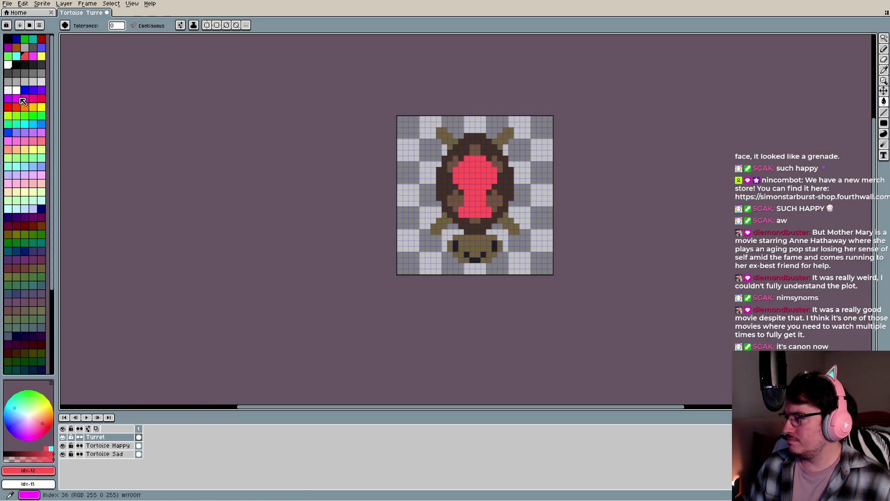
click(16, 107)
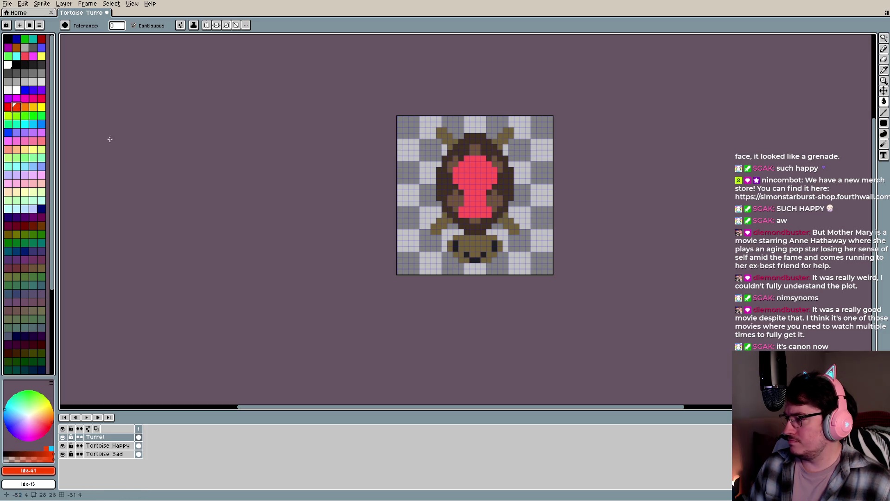
click(25, 226)
click(471, 191)
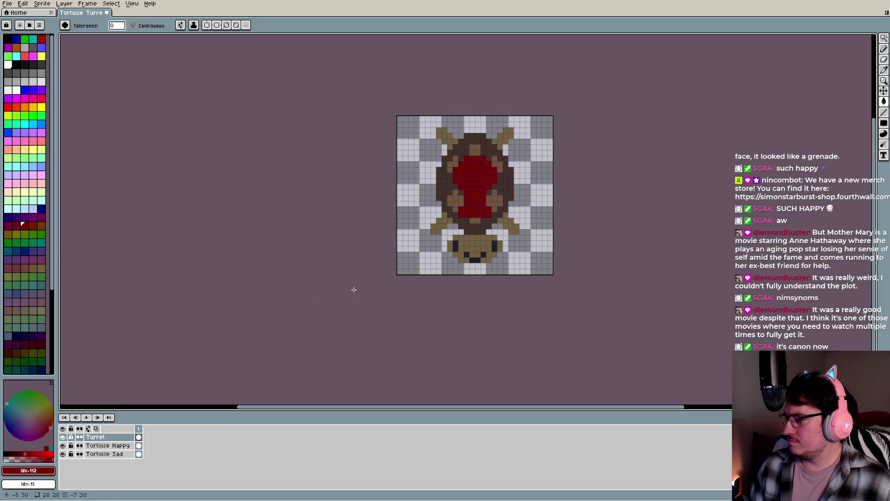
click(33, 226)
click(456, 186)
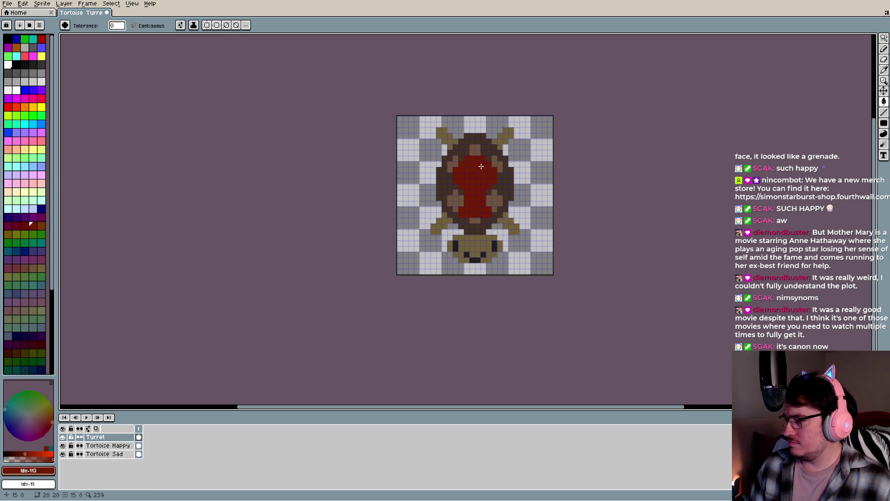
click(41, 217)
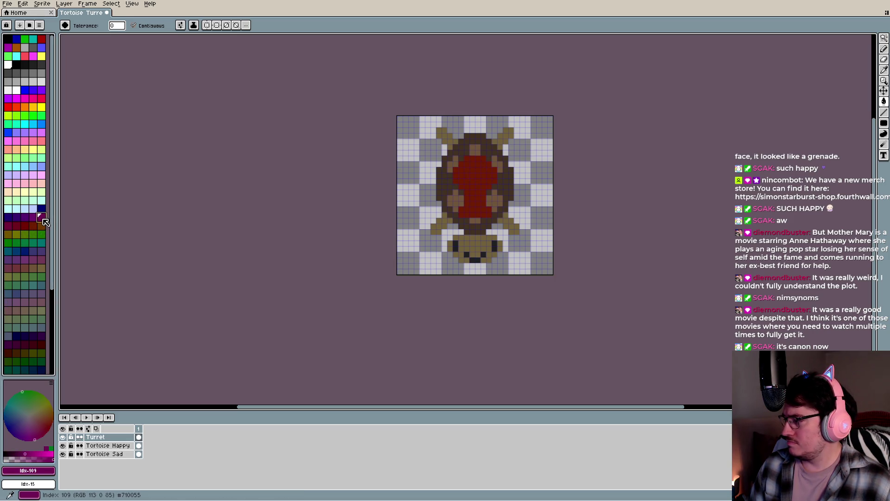
click(482, 177)
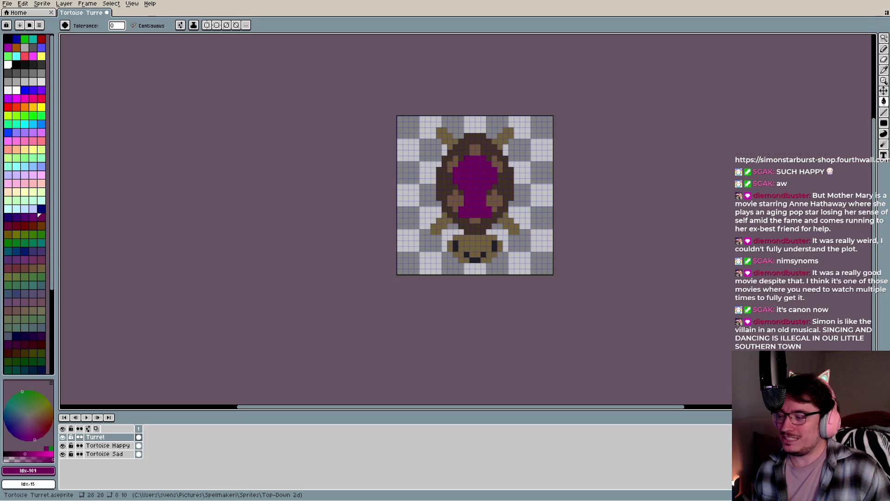
key(i)
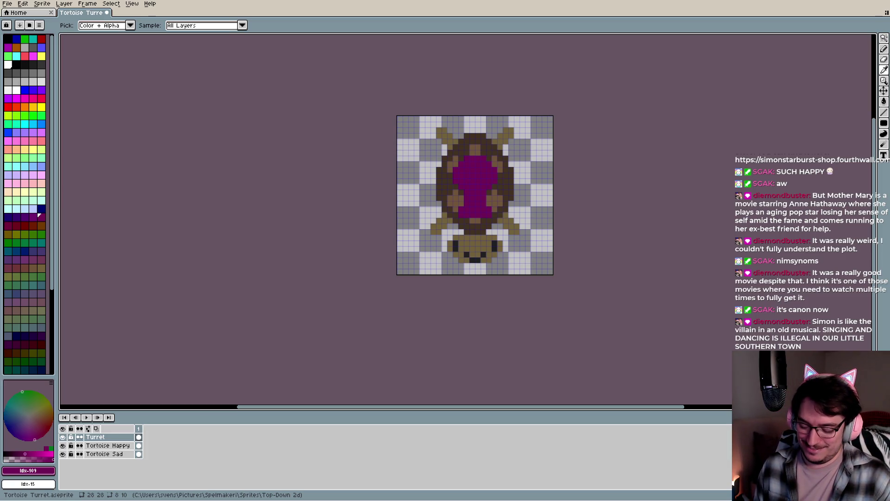
key(g)
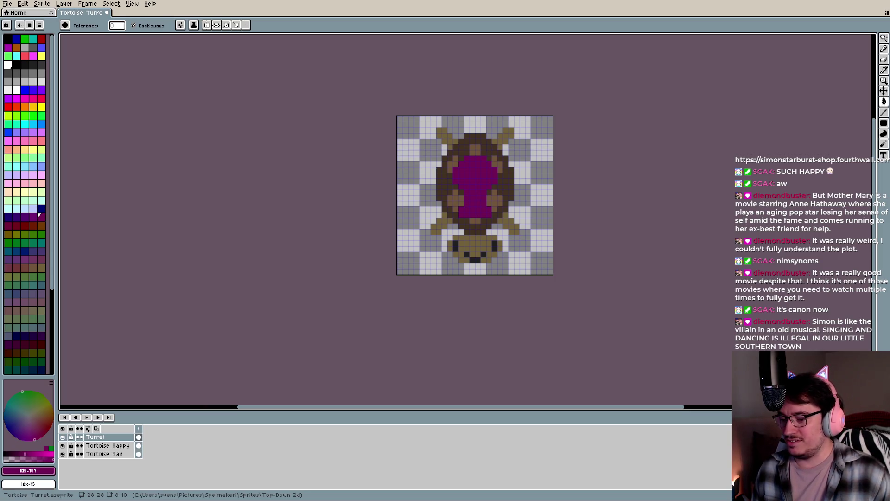
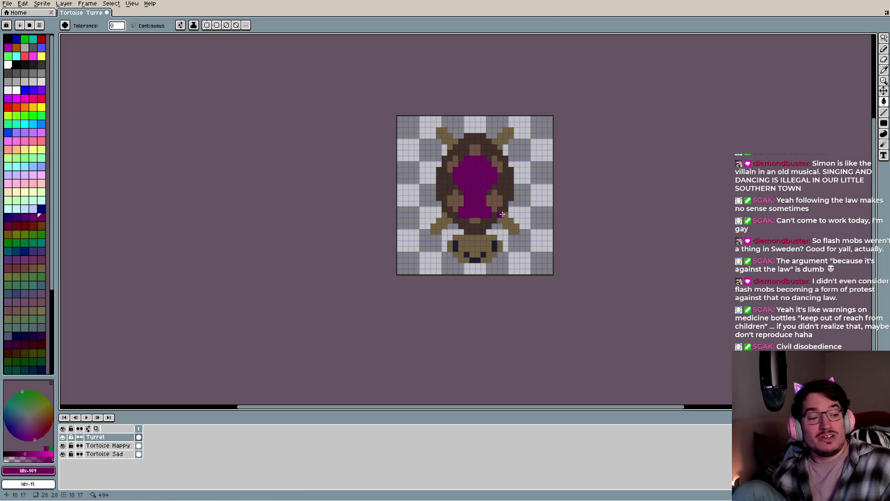
Fill the shell interior with dark red, purple and pink, settling on light blue
scroll(502, 241, up, 6)
scroll(424, 279, down, 5)
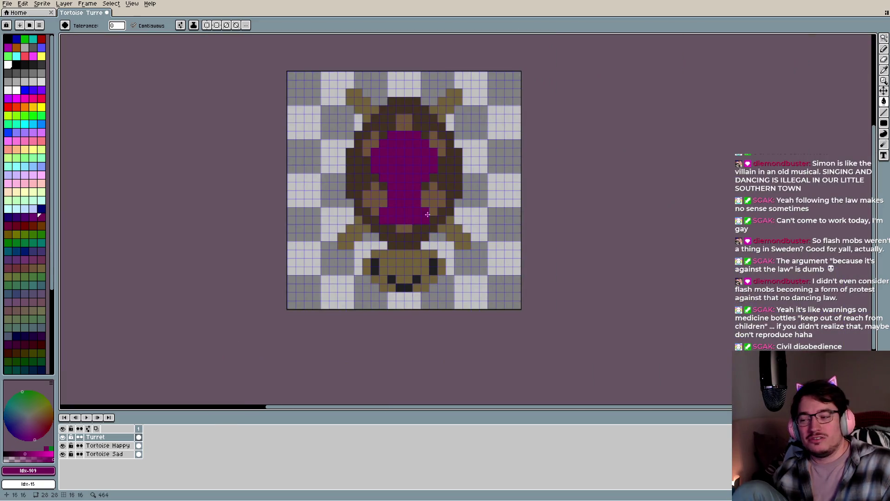
scroll(360, 245, down, 1)
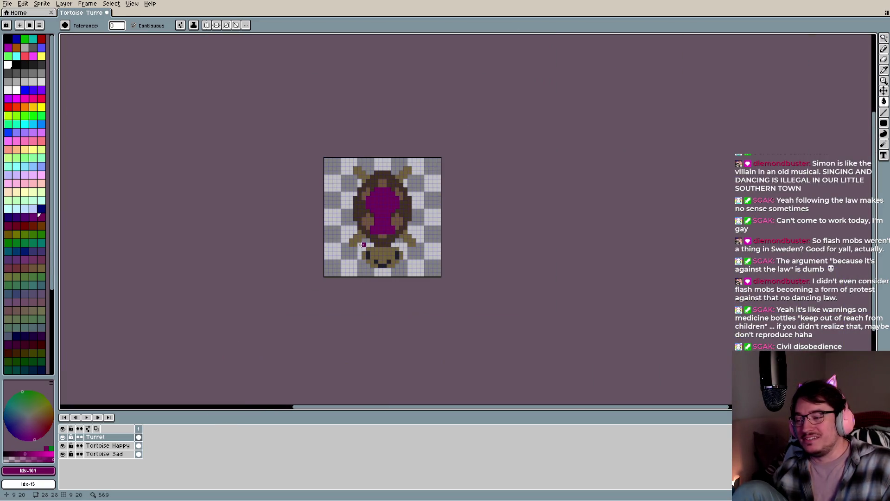
click(30, 224)
click(383, 204)
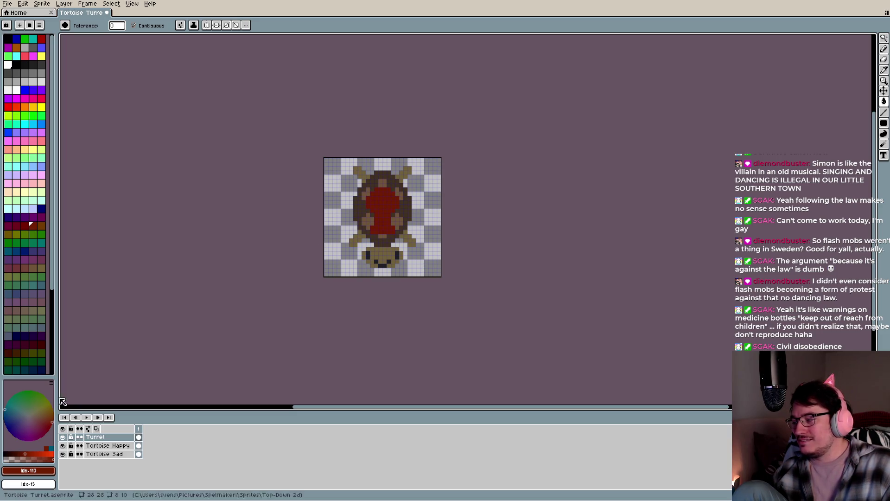
click(33, 302)
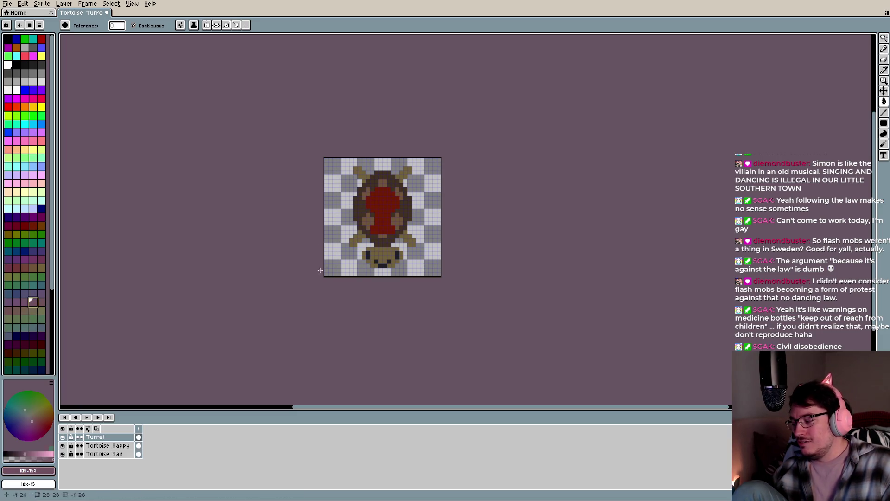
click(390, 200)
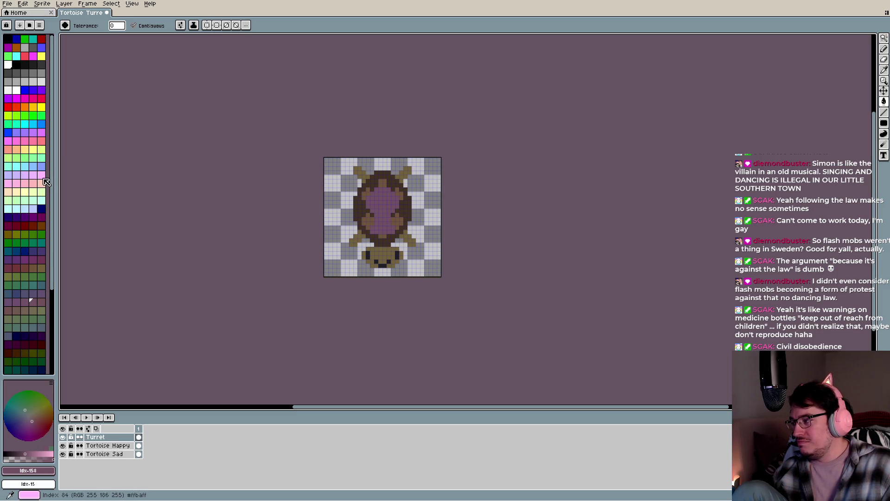
click(33, 183)
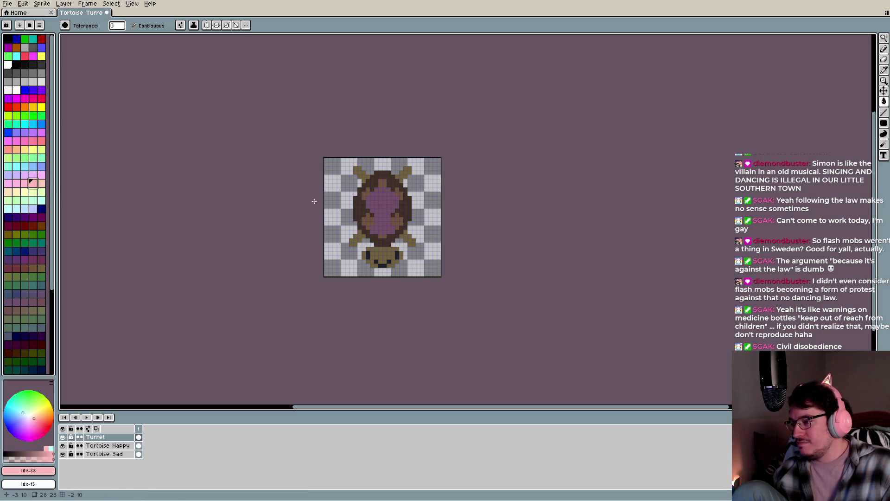
click(398, 208)
click(27, 167)
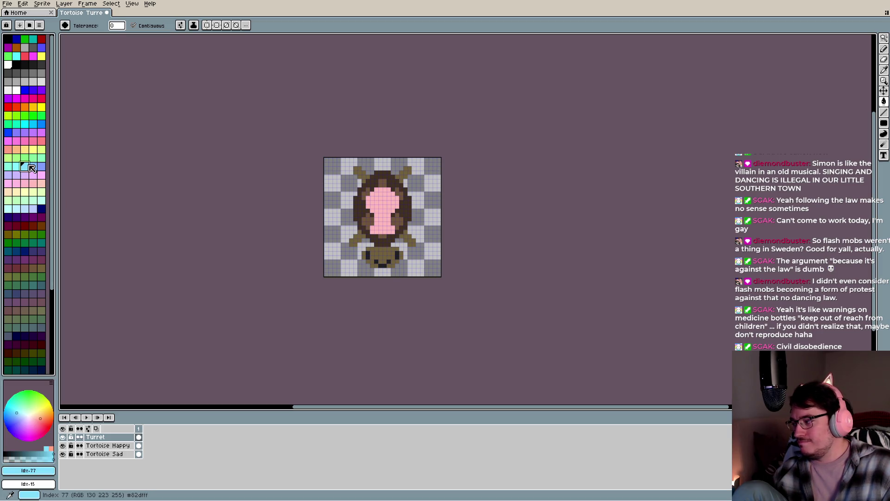
click(376, 207)
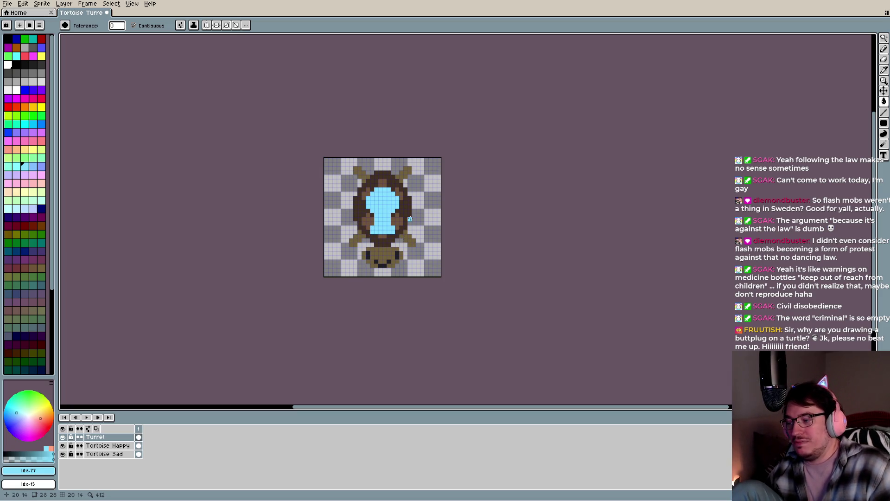
scroll(384, 211, up, 1)
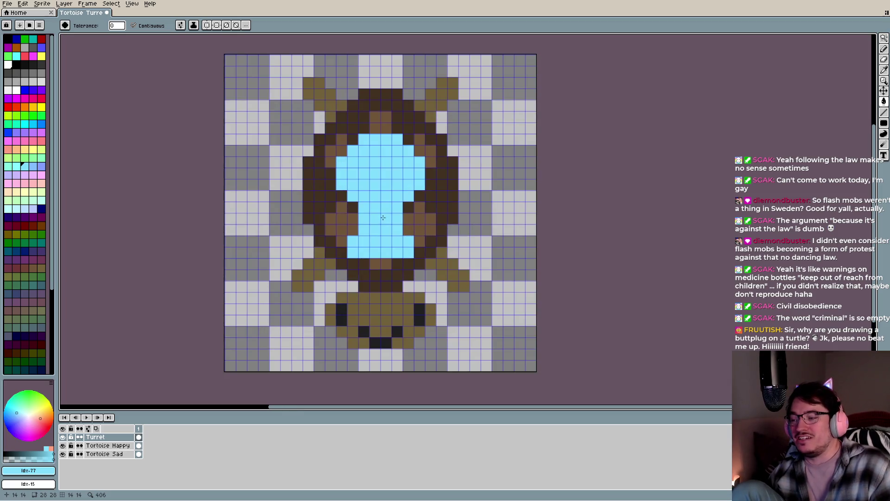
click(345, 243)
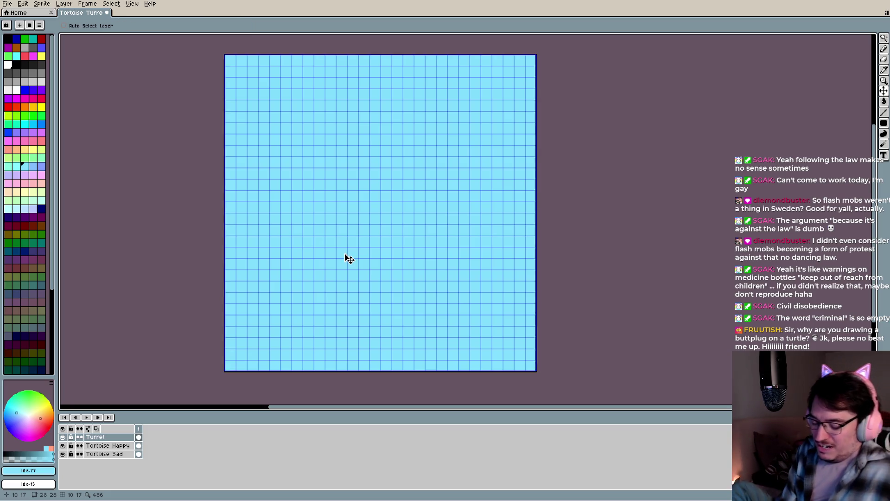
key(ctrl+z)
click(345, 254)
key(b)
click(342, 240)
click(420, 241)
click(420, 252)
drag(332, 241, 331, 253)
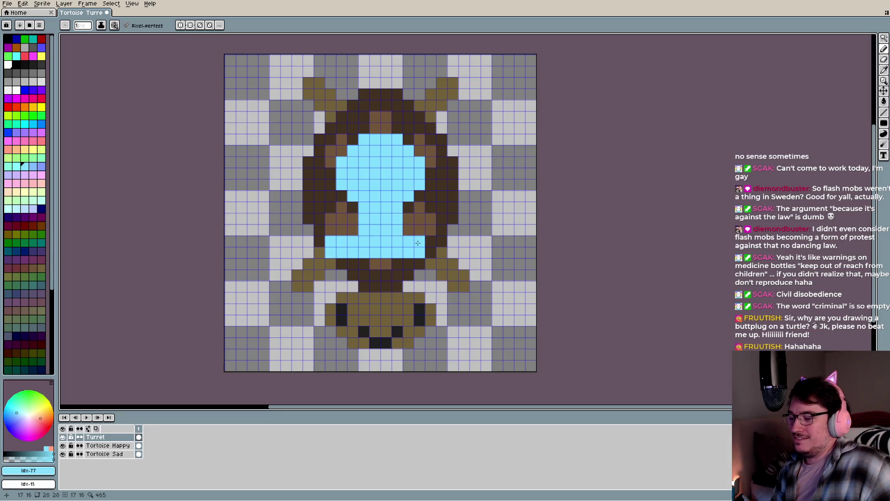
drag(431, 249, 431, 241)
click(375, 128)
click(387, 128)
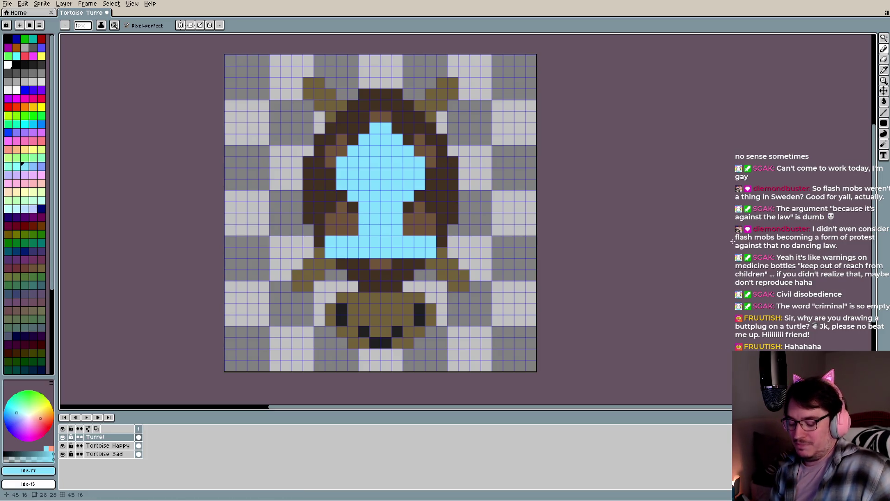
key(ctrl+z)
key(ctrl+z)
key(ctrl+z)
key(ctrl+z)
key(ctrl+z)
key(ctrl+z)
key(ctrl+z)
key(ctrl+z)
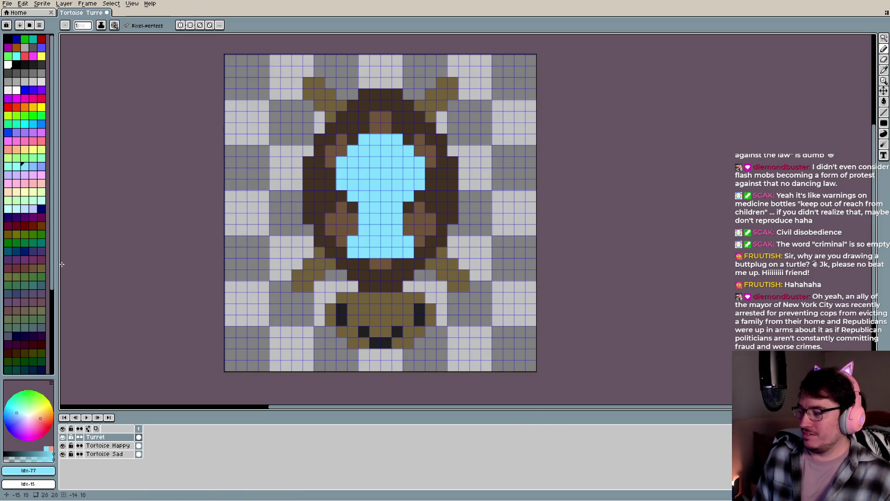
Pick dark navy, test a pixel, then bucket-fill the shell's light-blue interior with navy
click(41, 208)
click(349, 199)
key(ctrl+z)
click(397, 185)
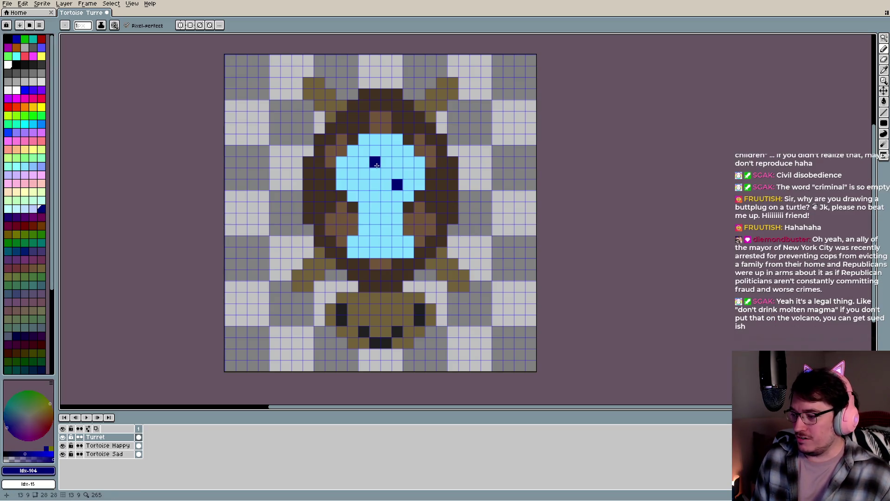
key(g)
click(399, 183)
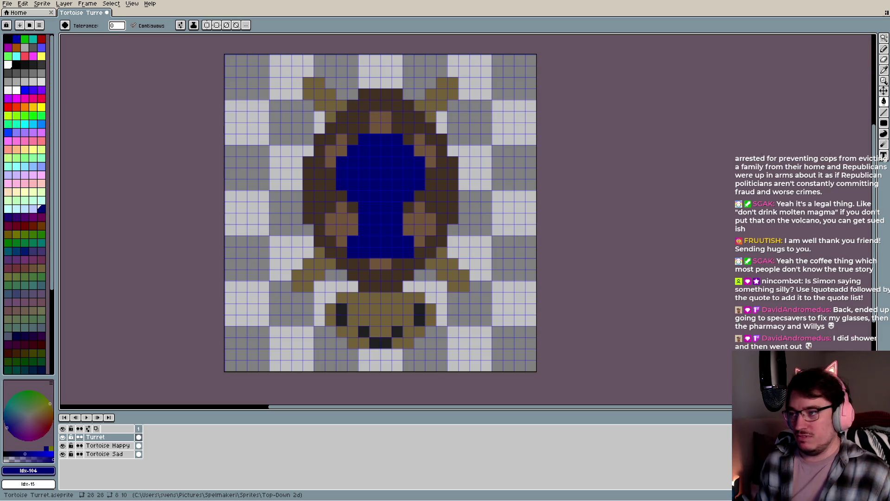
Fill the shell centre with near-black, including a leftover pixel
click(24, 69)
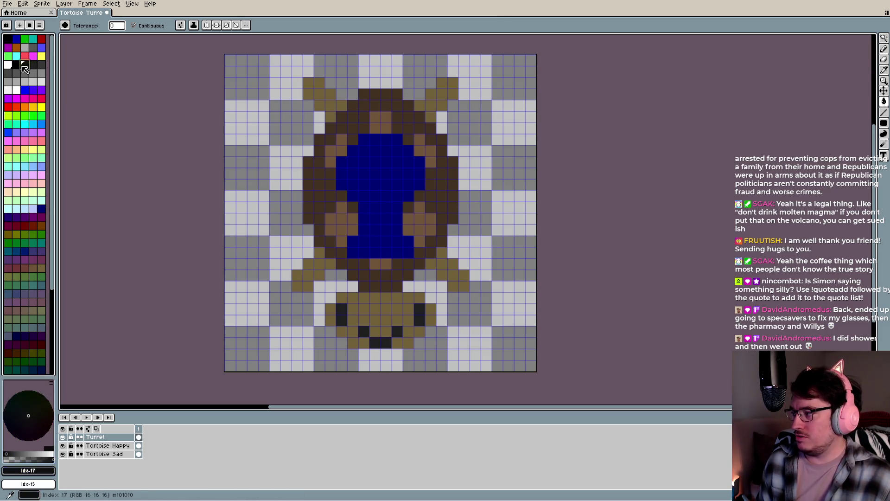
click(384, 189)
click(336, 201)
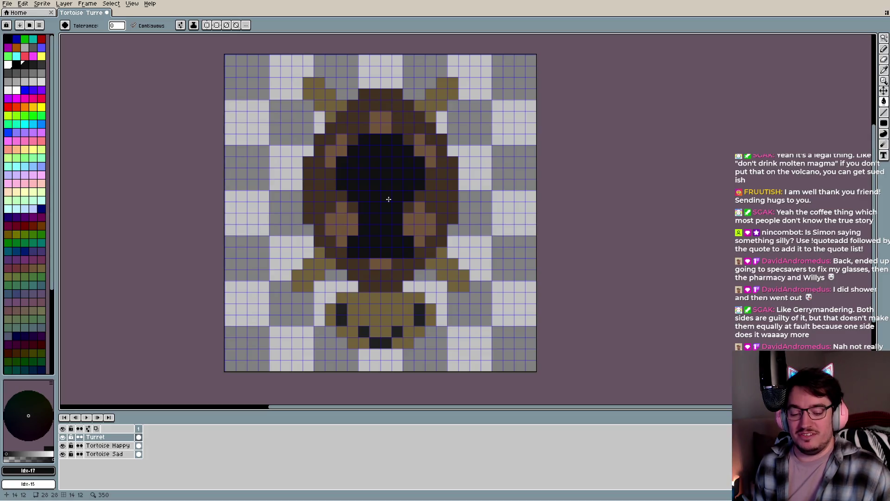
scroll(388, 199, down, 2)
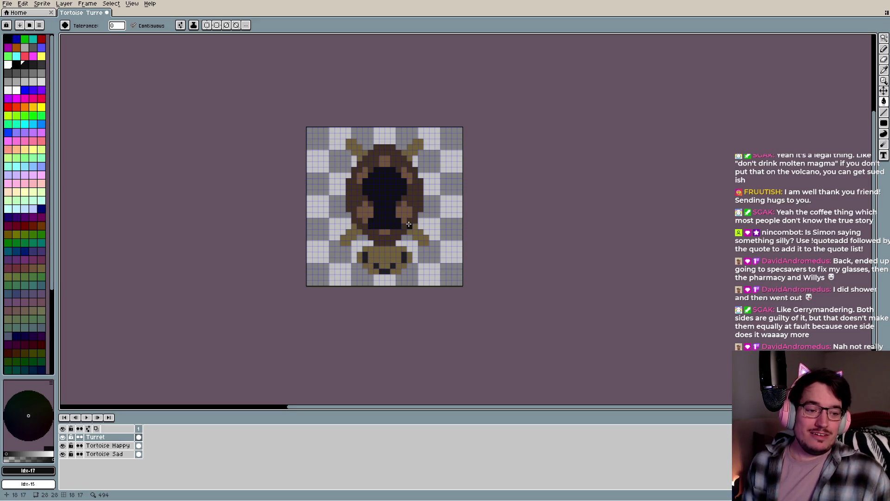
scroll(409, 224, down, 2)
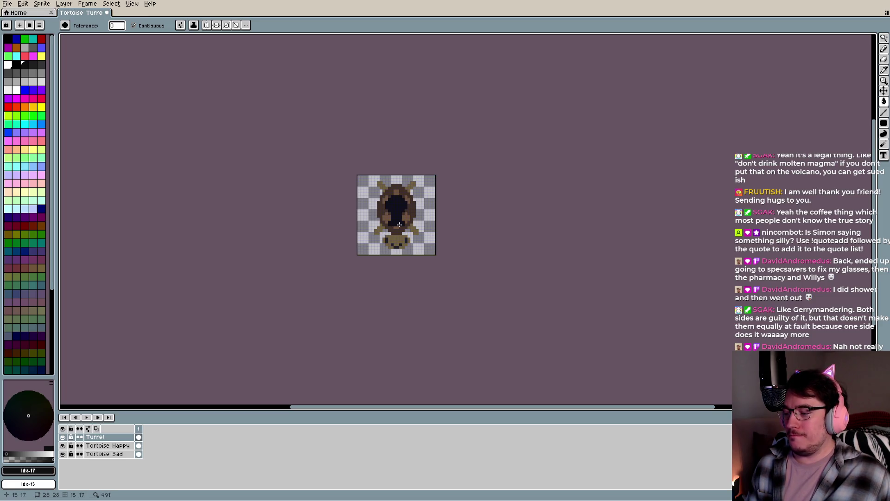
scroll(397, 209, down, 3)
scroll(397, 210, up, 1)
scroll(397, 213, up, 2)
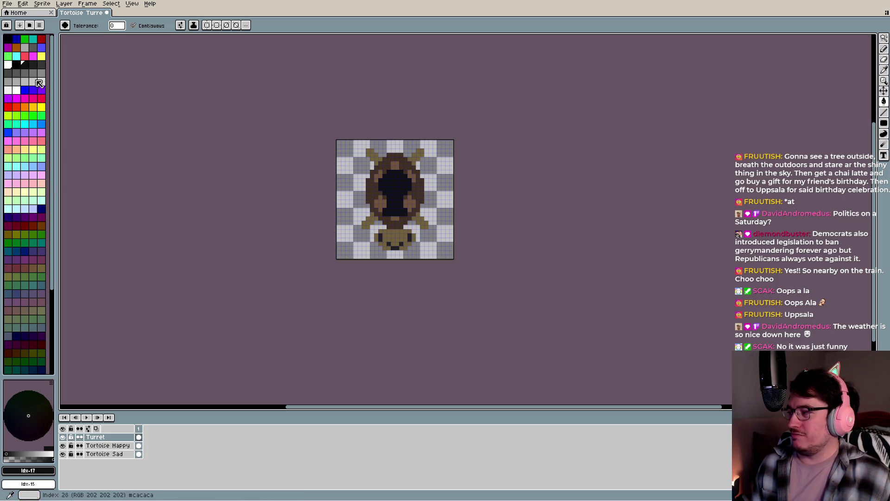
Try light grey and bright red swatches, ending on grey as the current colour
click(45, 73)
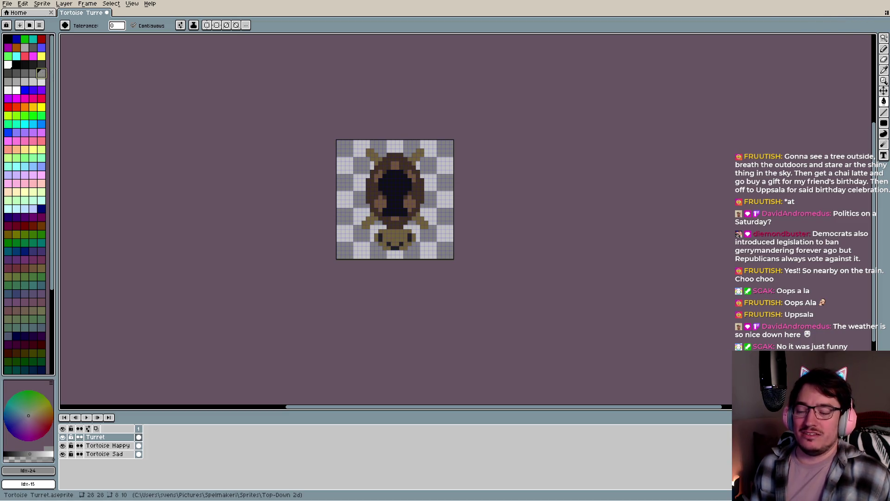
click(41, 98)
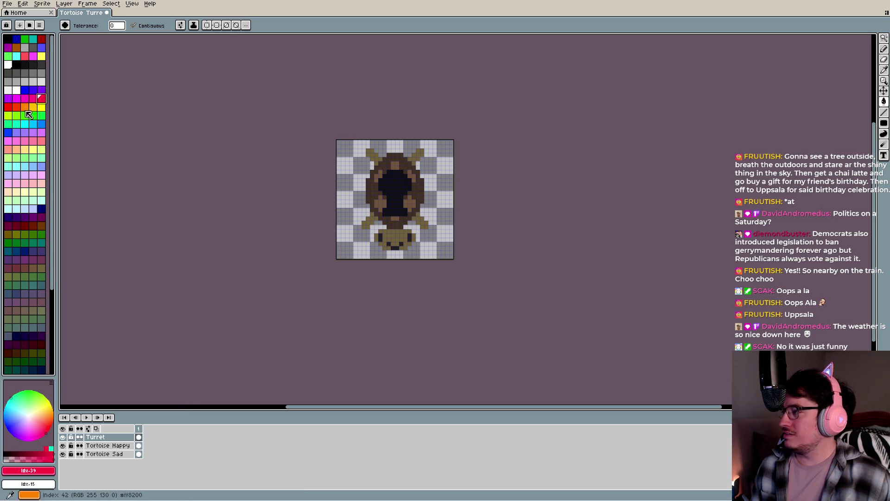
click(33, 47)
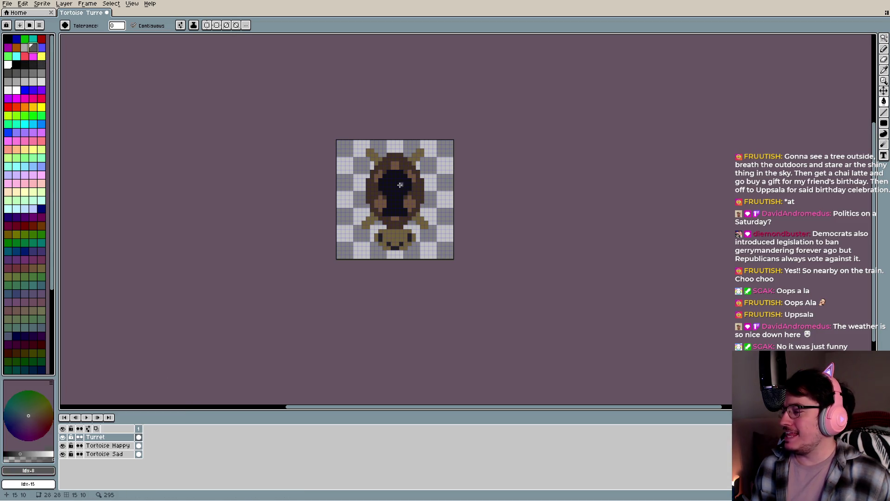
Fill the shell interior with grey, then green, then magenta
click(394, 190)
click(24, 39)
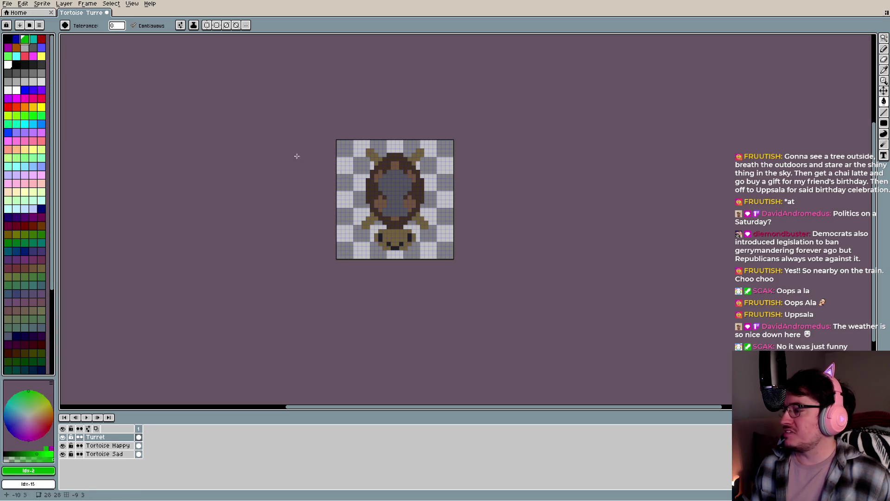
click(402, 186)
click(8, 47)
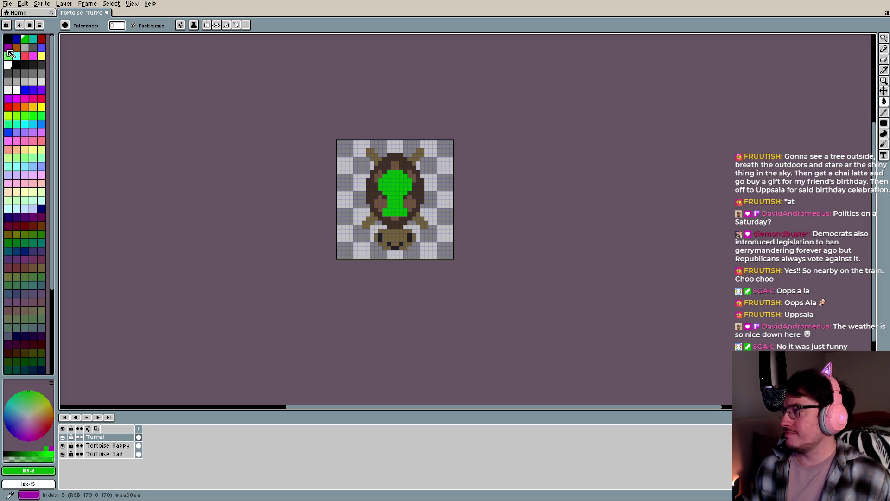
click(392, 185)
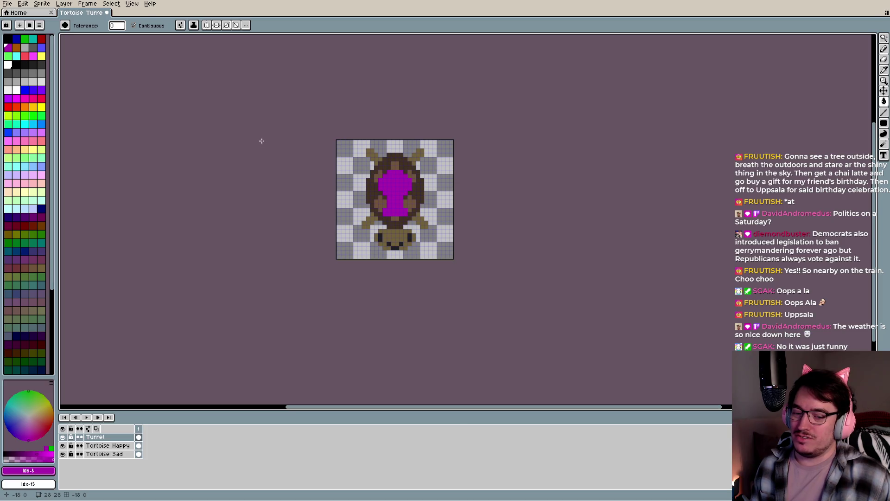
Try light blue and dark teal fills on the magenta shell area
click(41, 166)
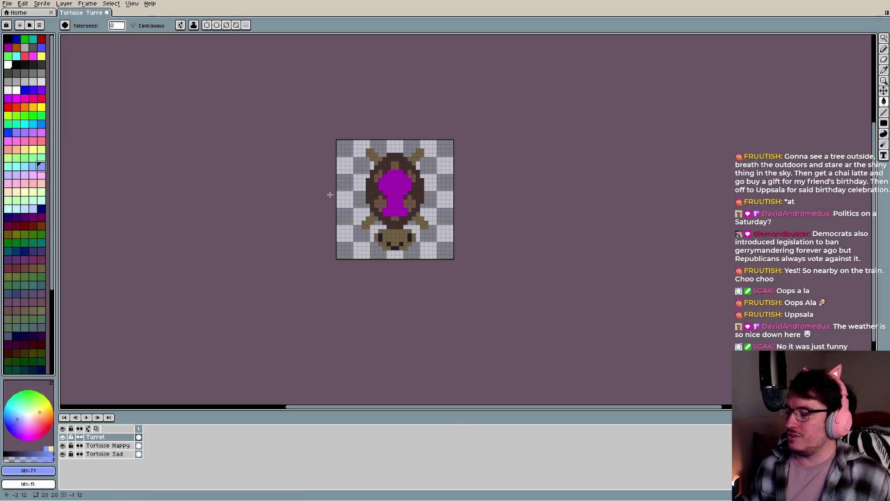
click(394, 180)
click(41, 283)
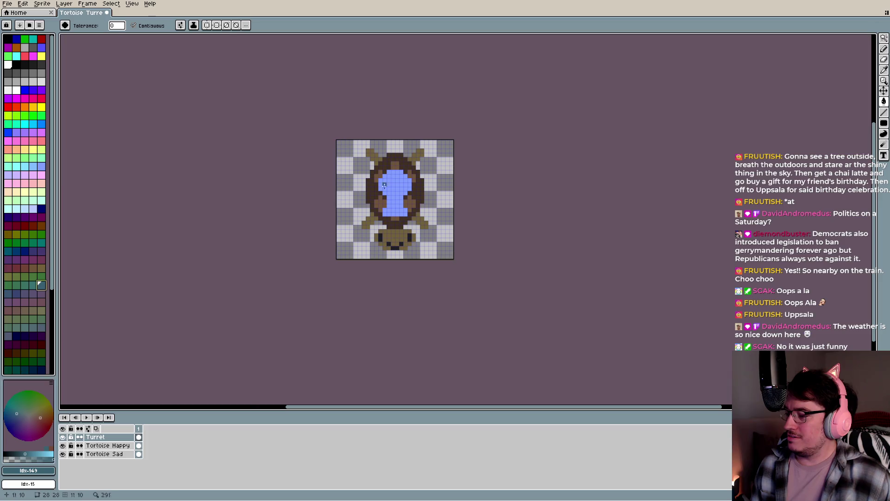
click(410, 185)
scroll(408, 185, up, 2)
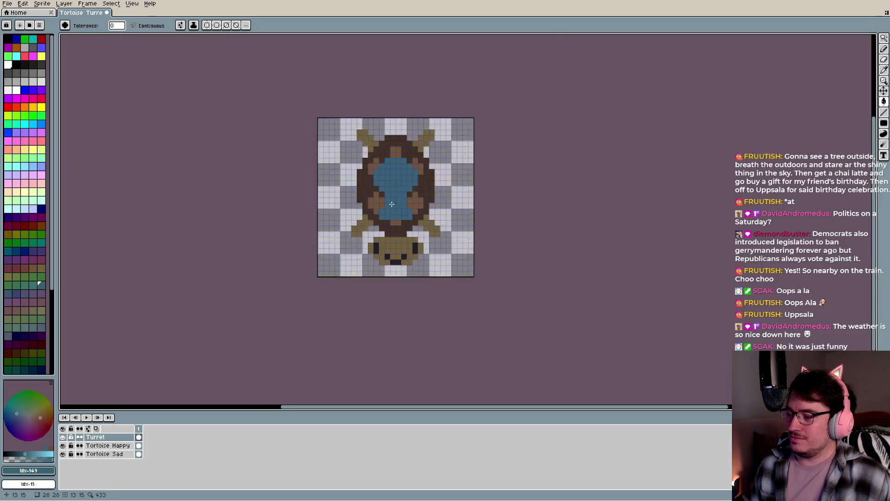
scroll(391, 204, down, 5)
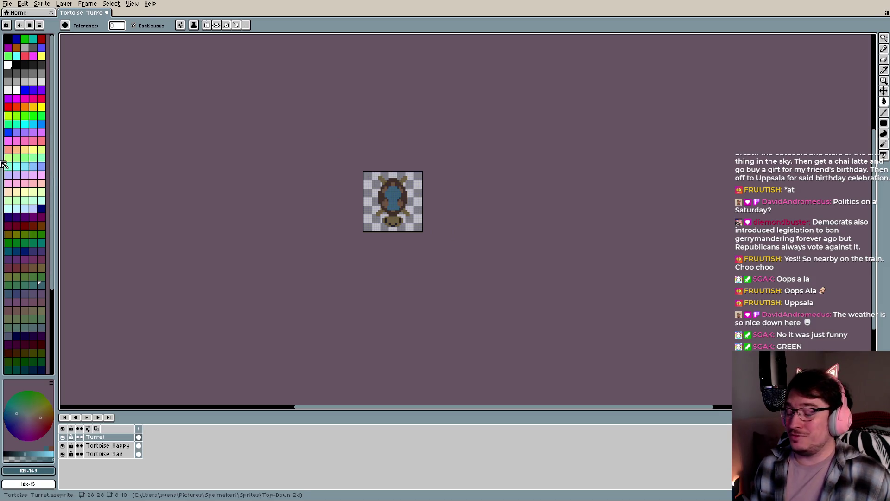
Fill the shell area with bright green, then settle on dark green
click(42, 115)
click(396, 198)
scroll(380, 215, up, 1)
scroll(381, 215, up, 1)
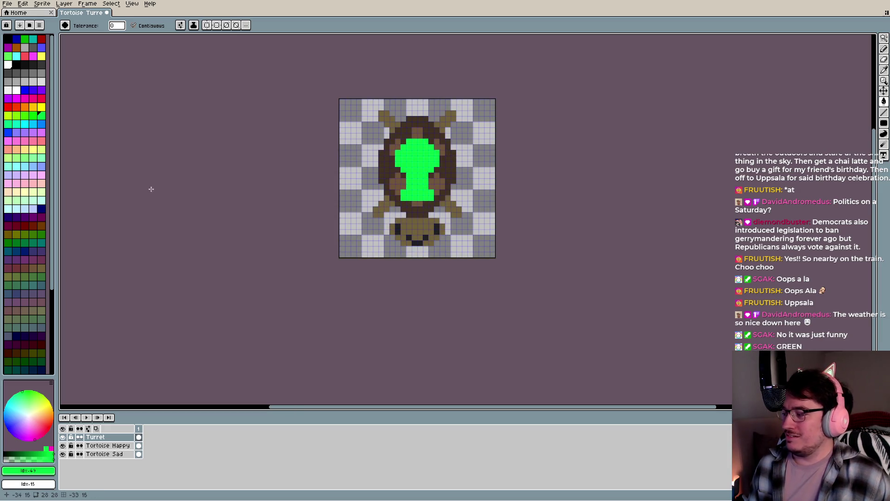
click(40, 233)
click(423, 159)
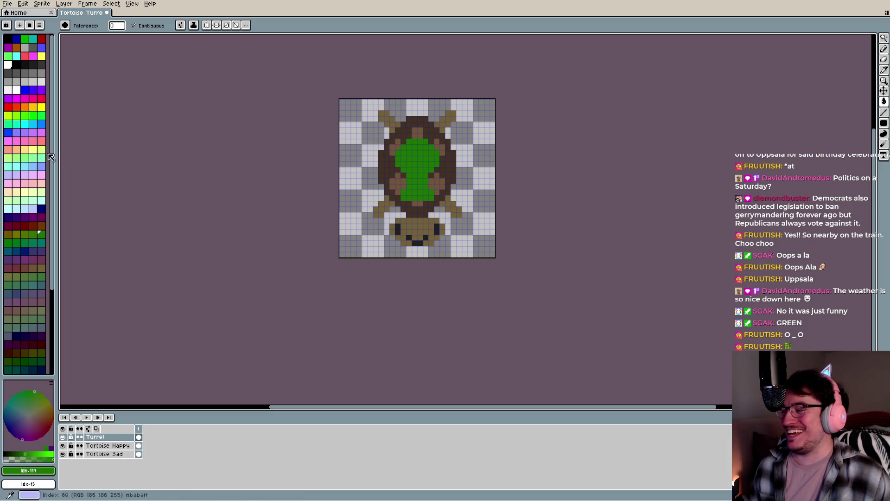
scroll(438, 204, down, 4)
scroll(437, 205, down, 1)
scroll(438, 203, up, 1)
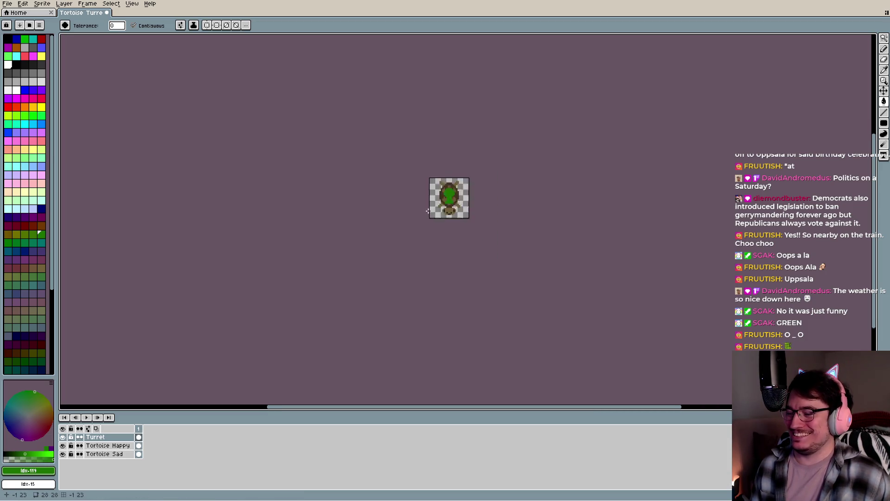
scroll(442, 197, up, 1)
scroll(455, 221, up, 1)
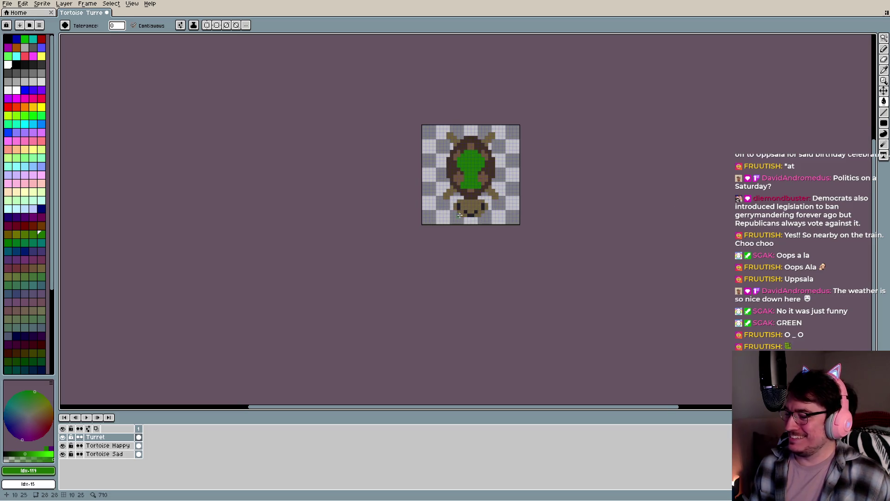
Select all and move the tortoise content right on the canvas with the Move tool
key(ctrl+a)
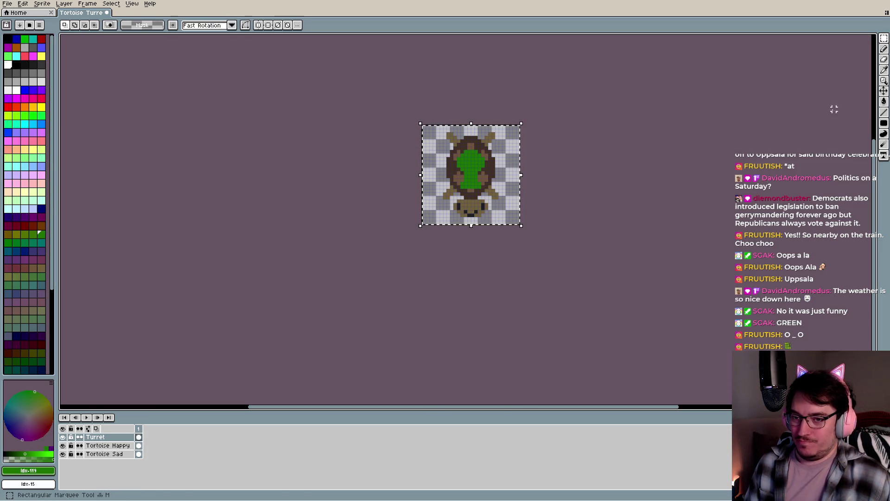
click(884, 91)
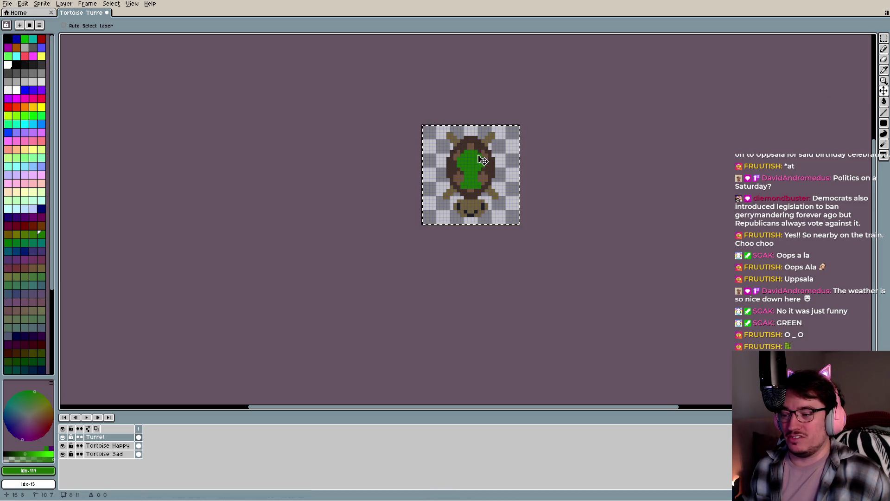
drag(482, 165, 480, 161)
drag(111, 440, 111, 445)
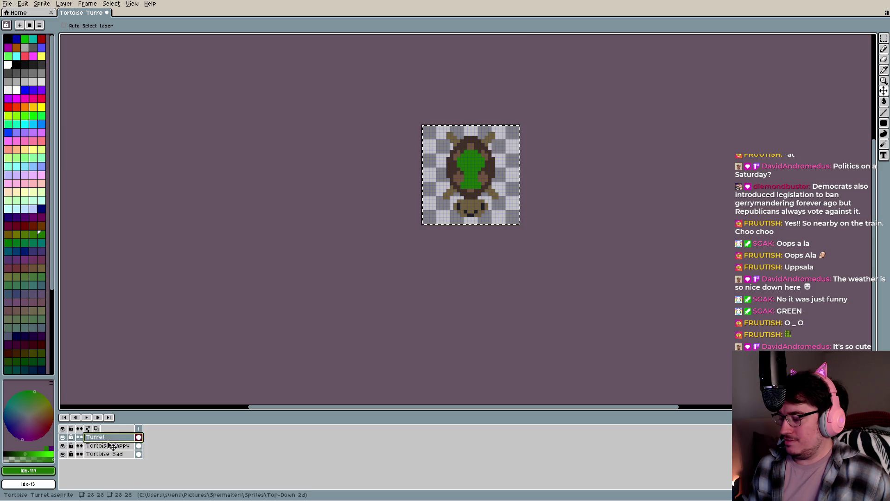
drag(110, 444, 110, 455)
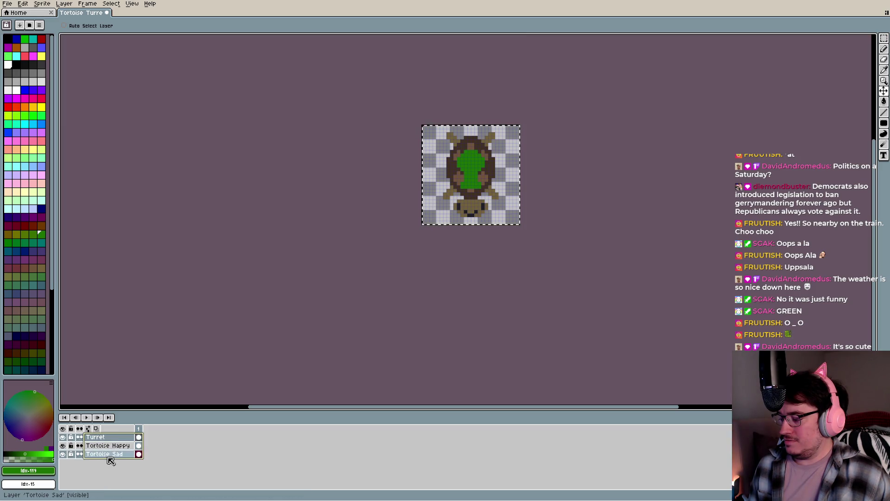
key(Up)
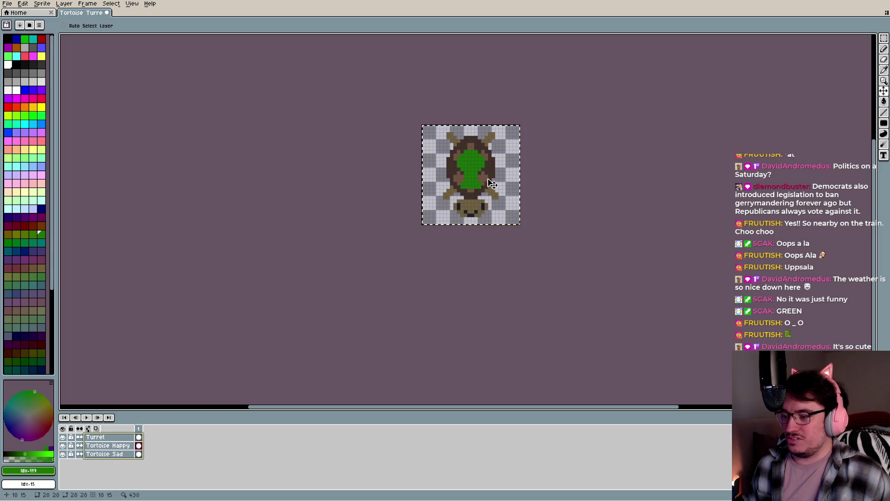
drag(480, 181, 494, 181)
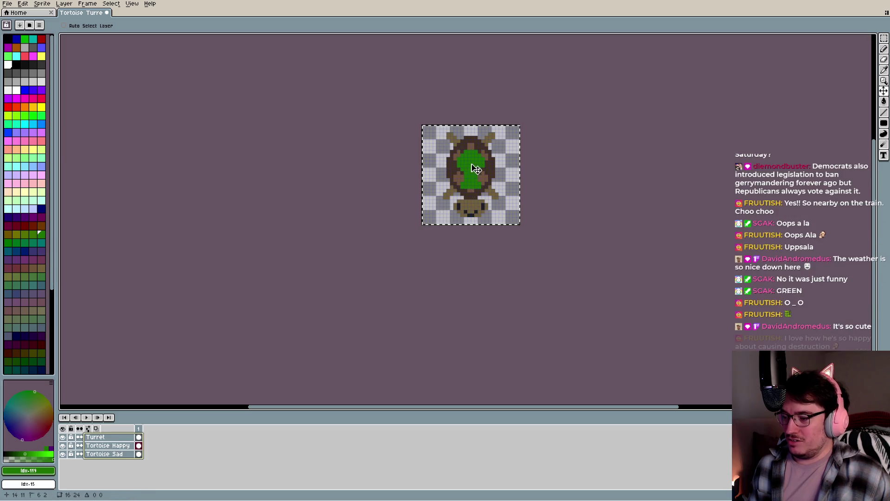
click(152, 430)
Shift the green turret into place on the Turret layer and hide Tortoise Happy
click(139, 437)
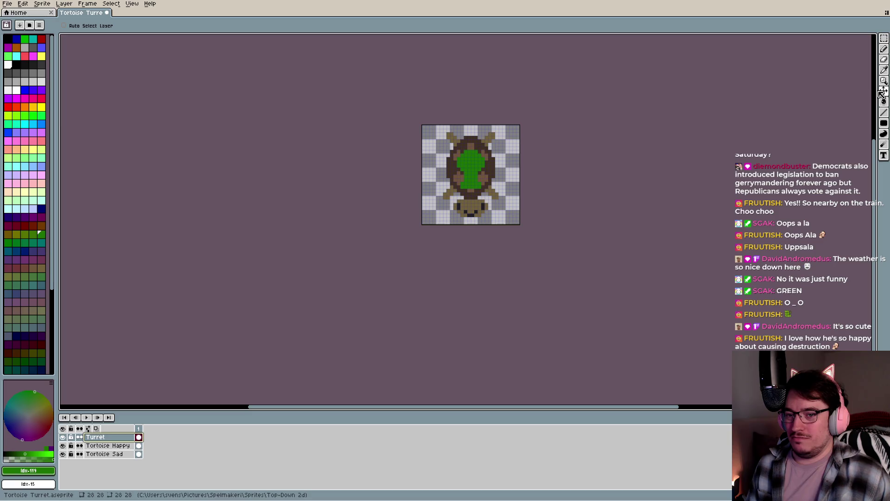
mouse_move(475, 173)
mouse_down()
mouse_move(468, 173)
mouse_move(483, 187)
mouse_up()
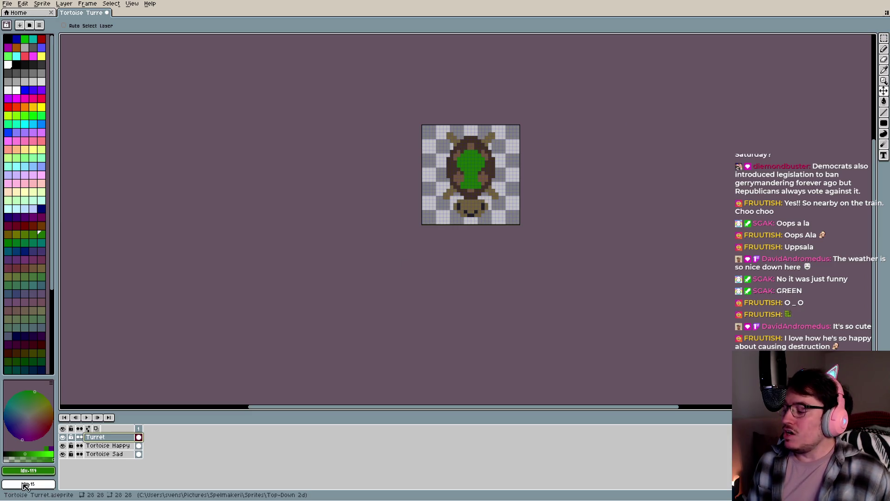
click(63, 446)
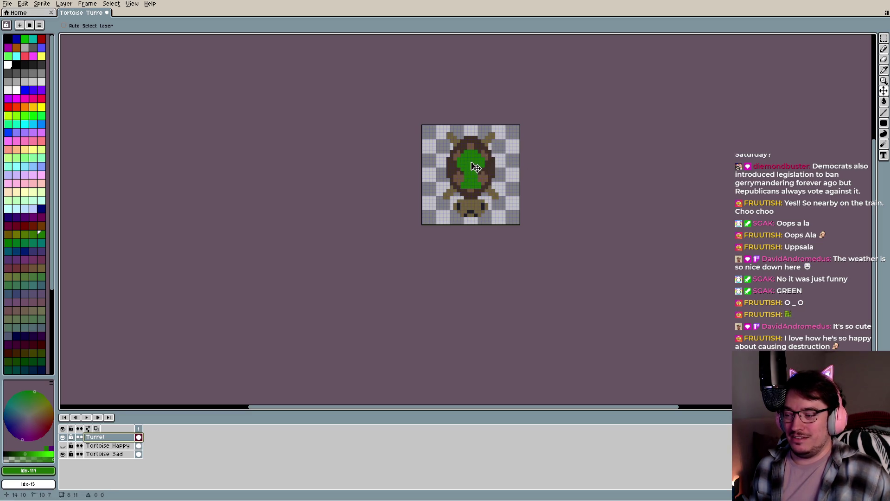
Nudge the green turret up one pixel at close zoom
scroll(473, 192, up, 2)
scroll(471, 180, up, 1)
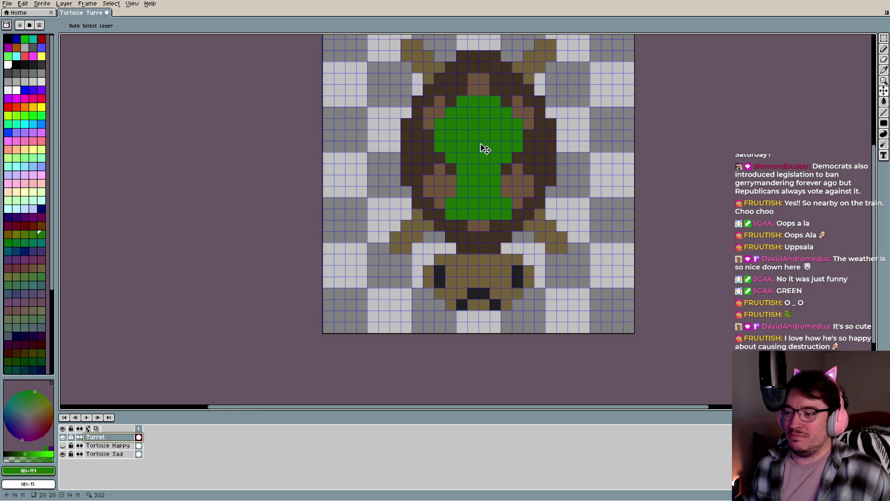
drag(493, 147, 490, 143)
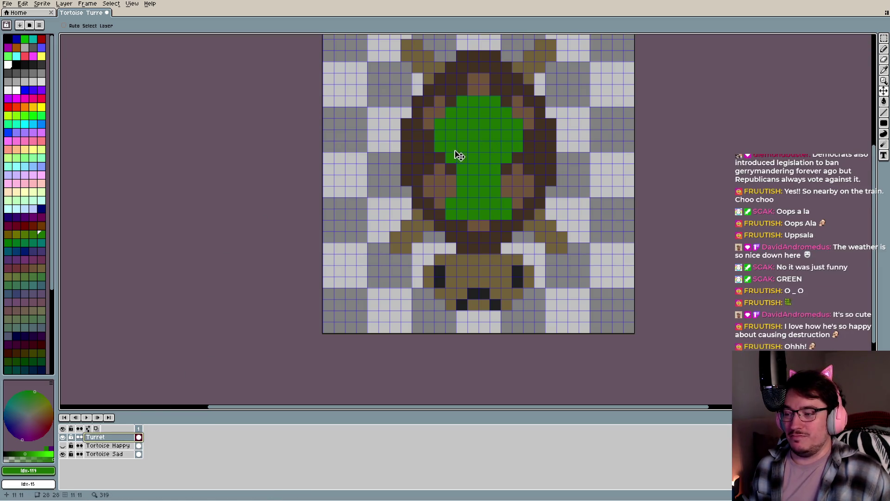
drag(488, 154, 490, 145)
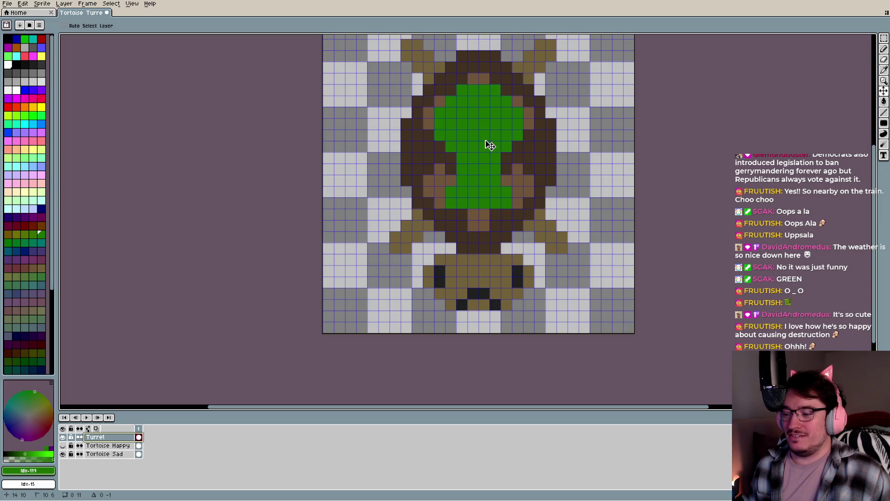
scroll(490, 145, down, 3)
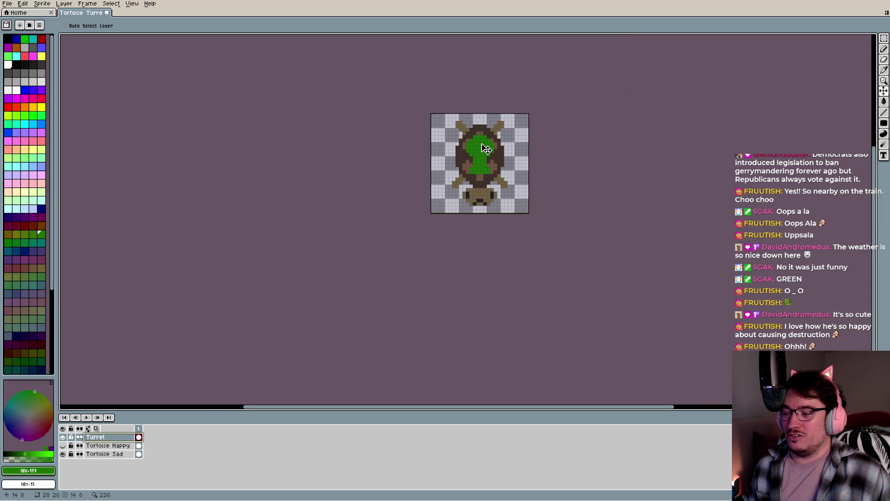
Toggle Turret and Tortoise Happy visibility to compare, ending with Turret shown and Happy hidden
key(i)
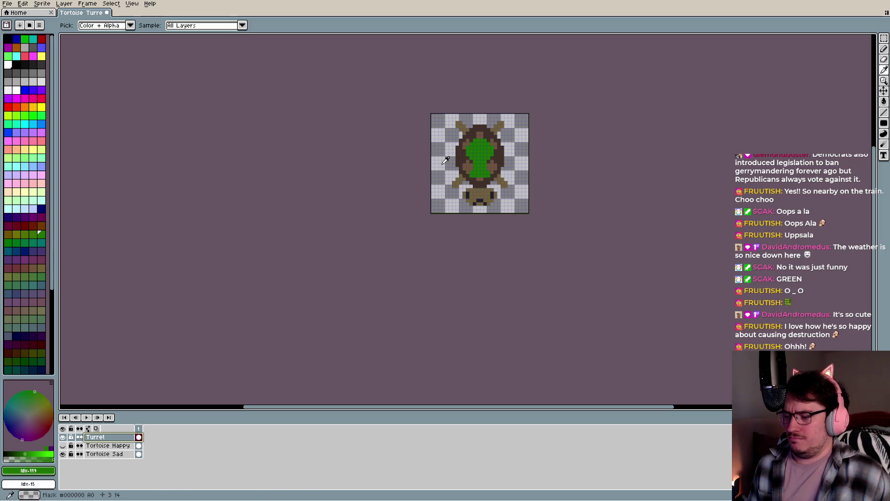
key(v)
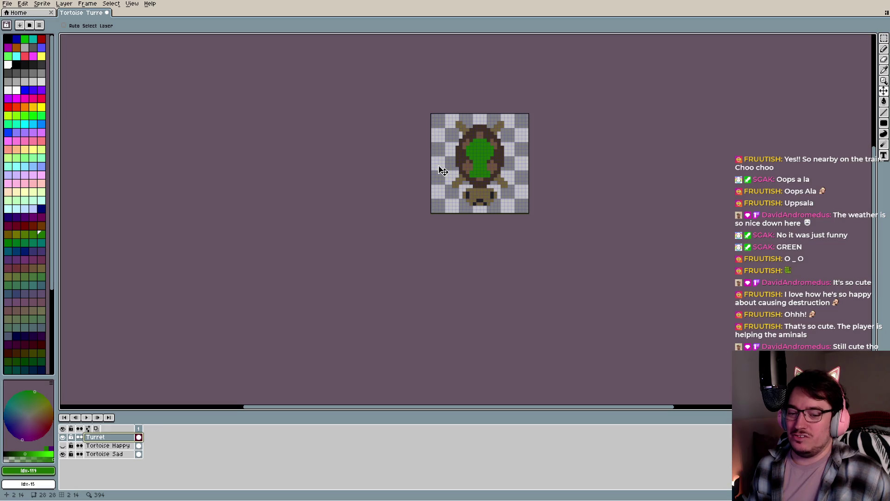
key(i)
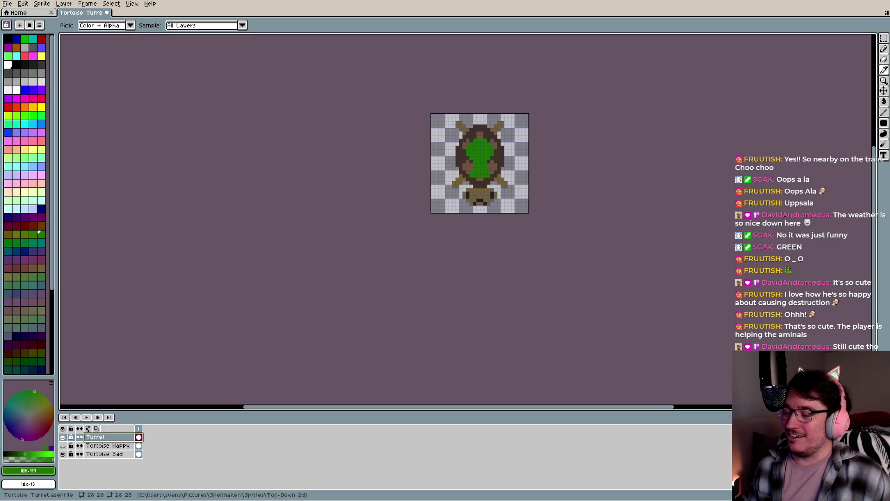
key(v)
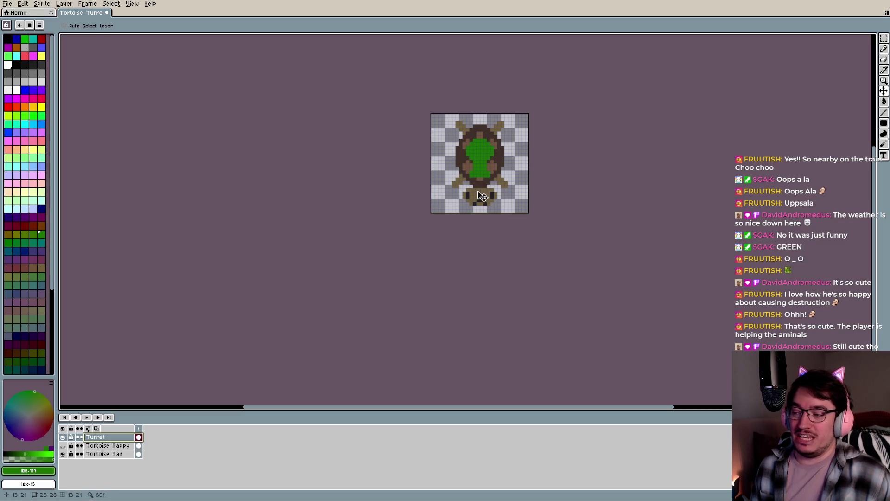
click(62, 437)
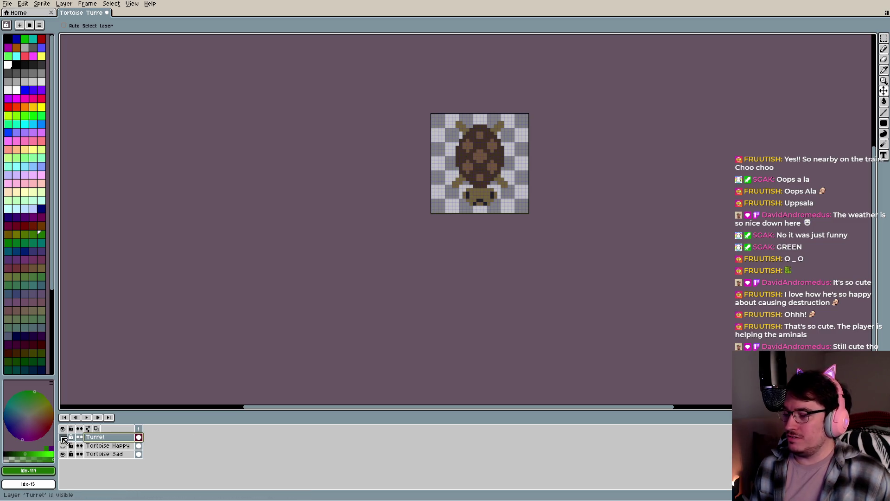
click(63, 446)
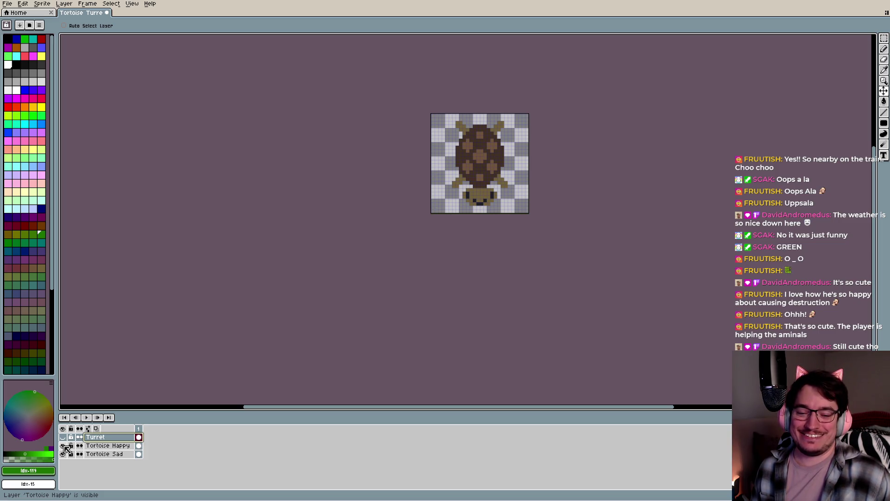
click(63, 438)
click(63, 446)
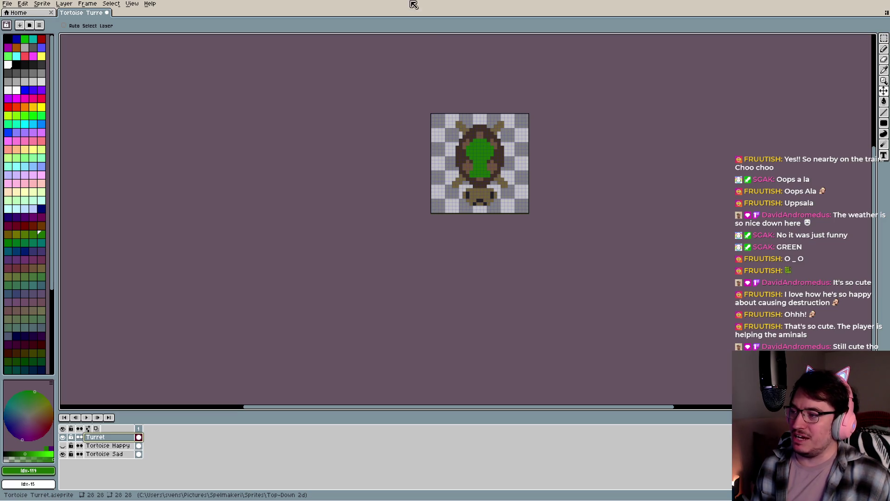
scroll(461, 162, up, 2)
Frame the turret, sample the shell's dark brown, then choose dark blue as drawing colour
scroll(489, 151, up, 2)
scroll(506, 150, down, 4)
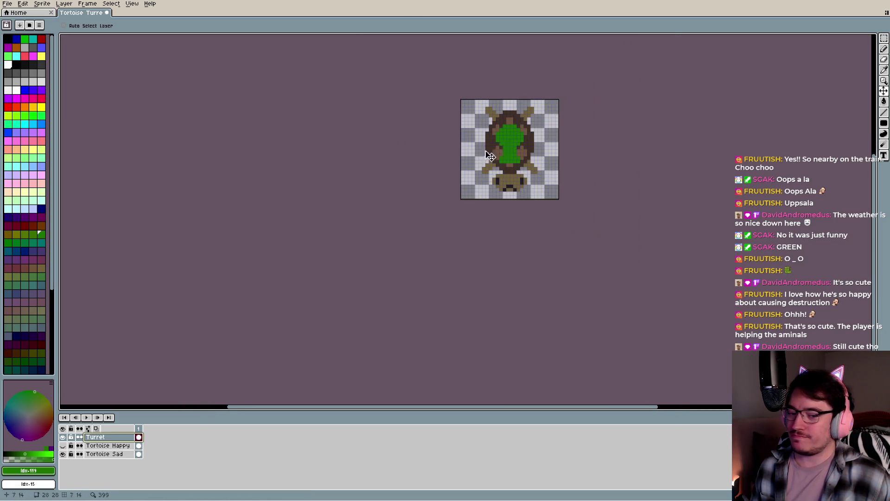
scroll(552, 148, down, 2)
mouse_move(513, 158)
mouse_down()
mouse_move(422, 187)
mouse_move(441, 198)
mouse_up()
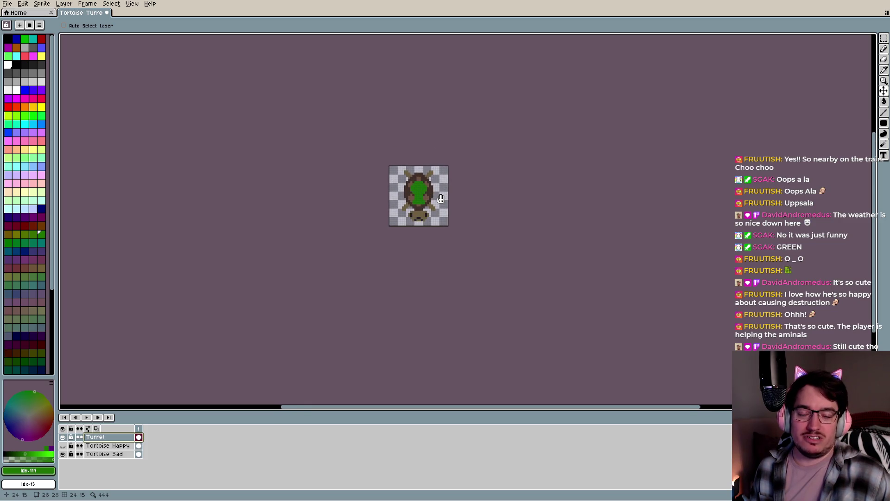
scroll(438, 188, up, 2)
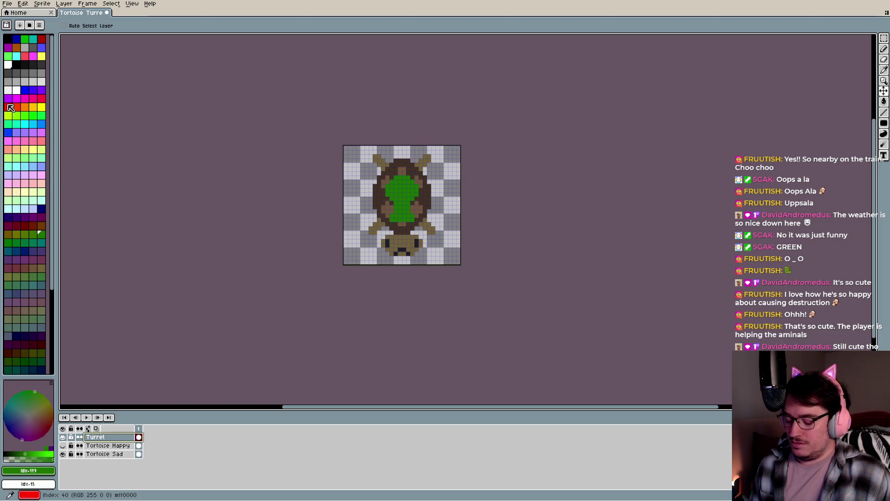
key(i)
click(424, 192)
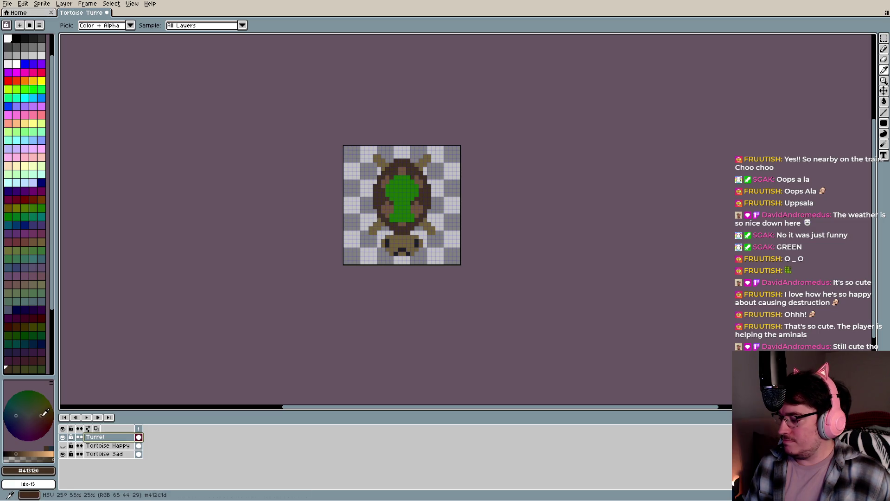
click(17, 416)
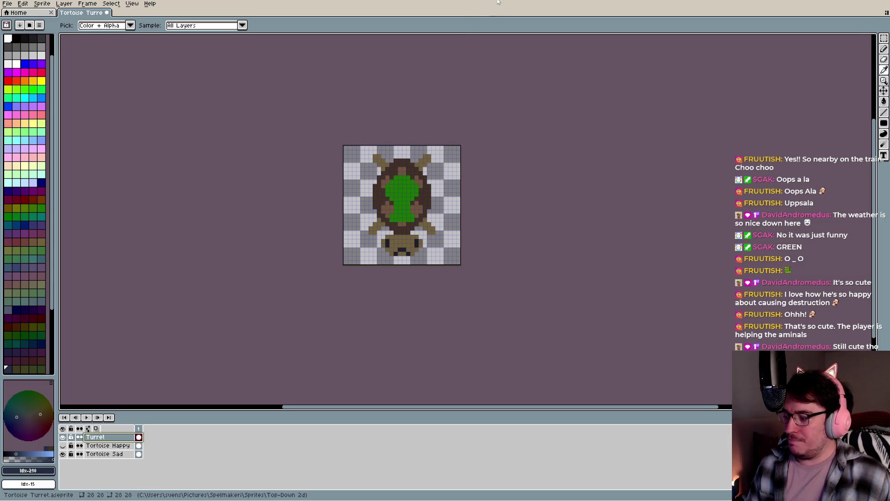
Place a dark blue pixel on the turret, then fill the whole turret dark blue
key(b)
click(399, 185)
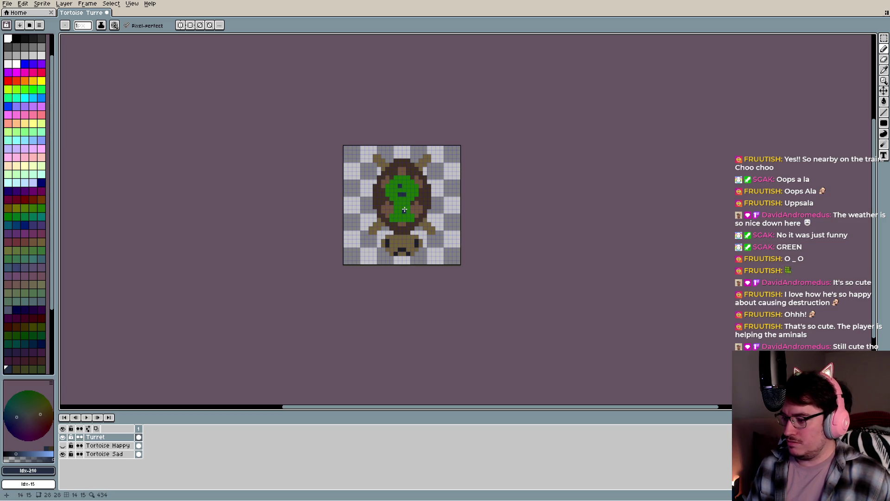
key(g)
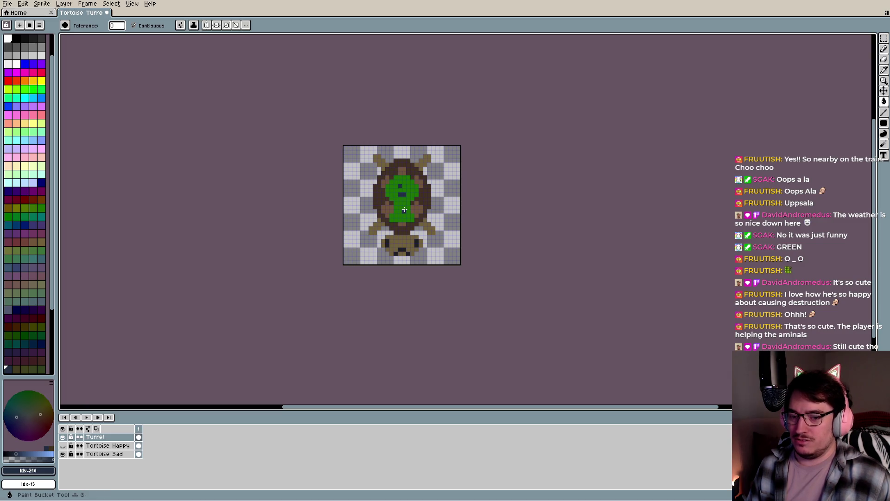
click(404, 210)
scroll(394, 205, down, 3)
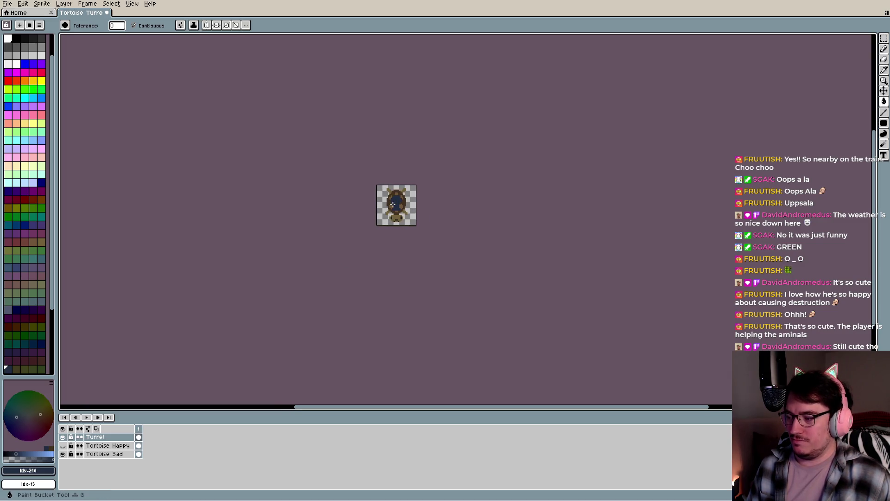
scroll(394, 205, up, 3)
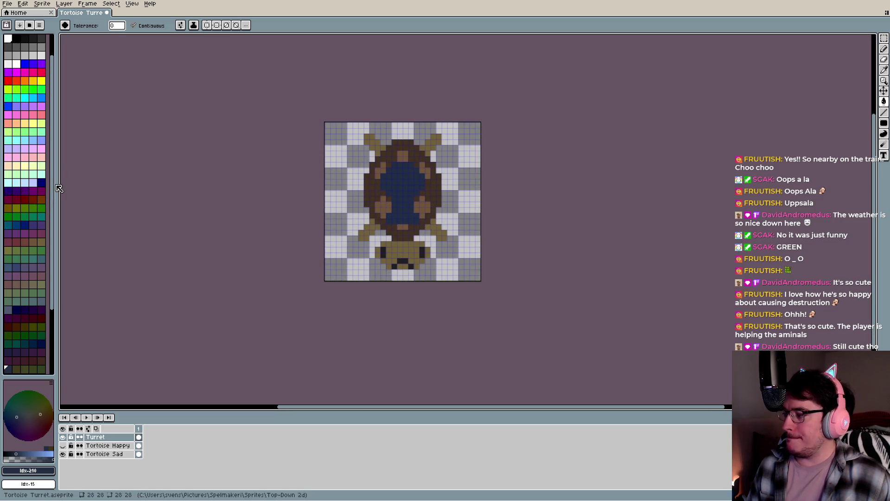
Refill the turret with a deeper blue from the palette
click(41, 182)
click(401, 189)
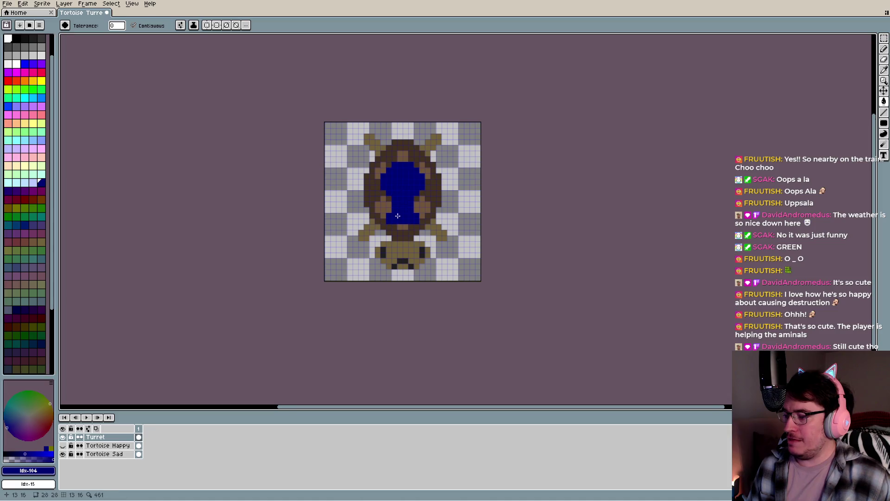
scroll(400, 199, down, 3)
scroll(399, 237, down, 2)
scroll(398, 238, up, 1)
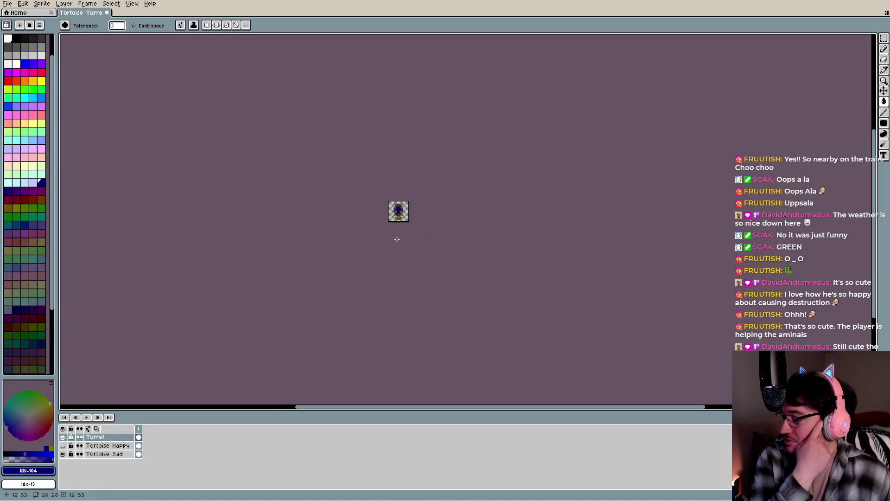
scroll(398, 237, up, 2)
scroll(399, 233, up, 1)
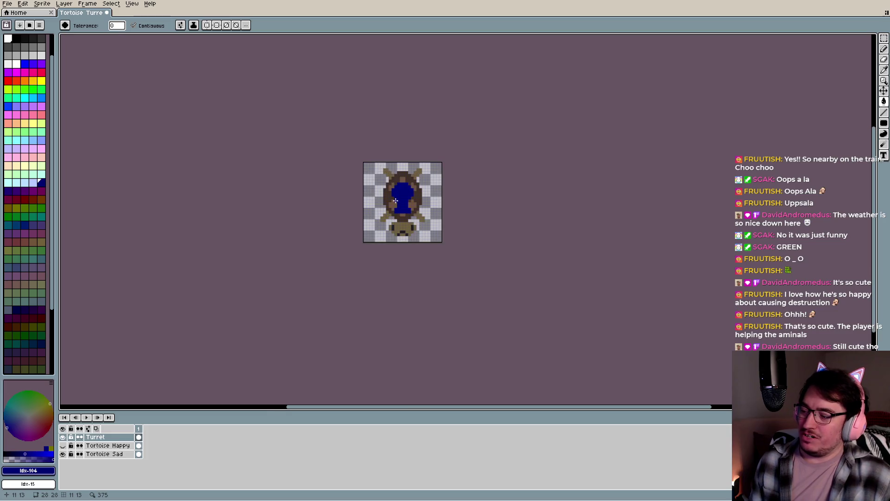
Fill the turret with red, then crimson
click(8, 82)
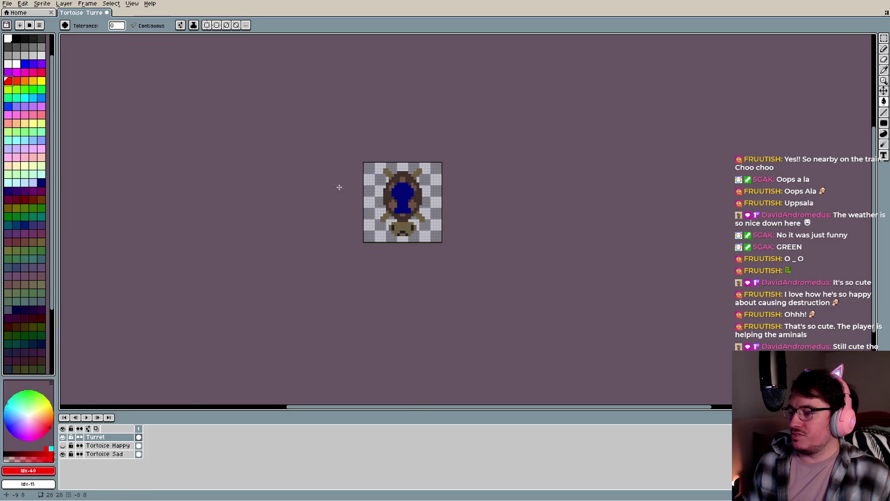
click(404, 195)
click(42, 72)
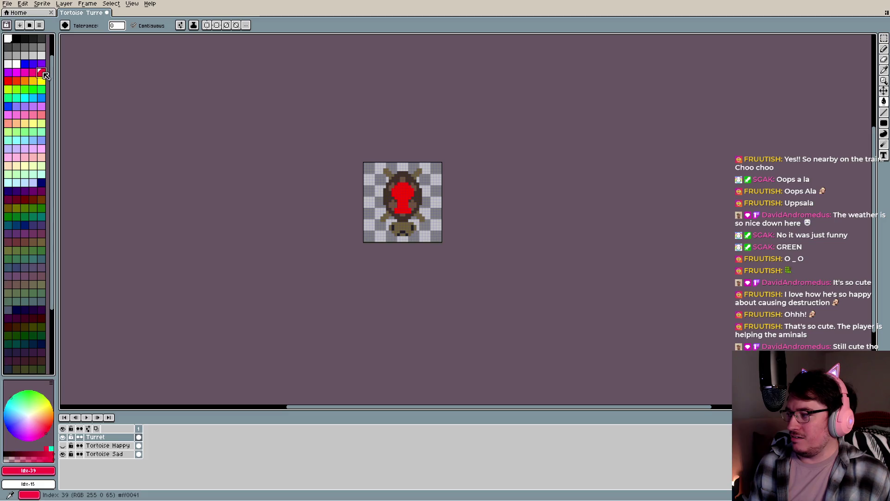
click(408, 195)
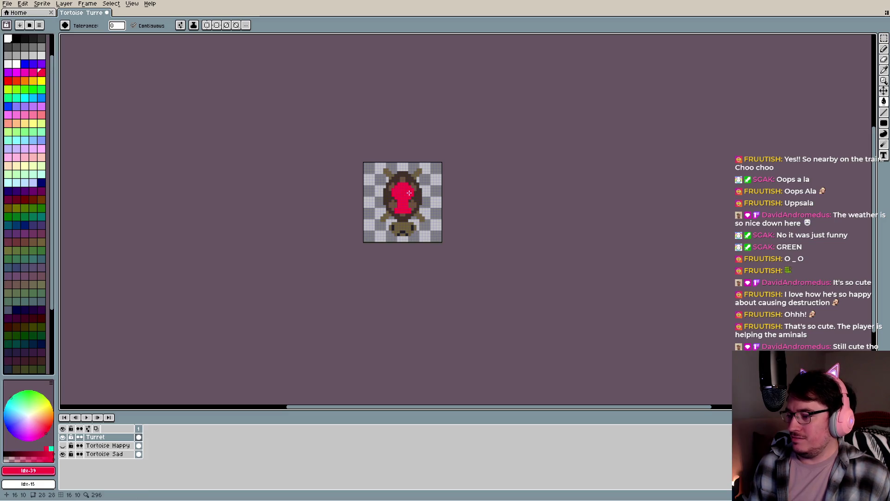
Try bright green and other greens, choosing a muted darker green
click(41, 89)
click(7, 99)
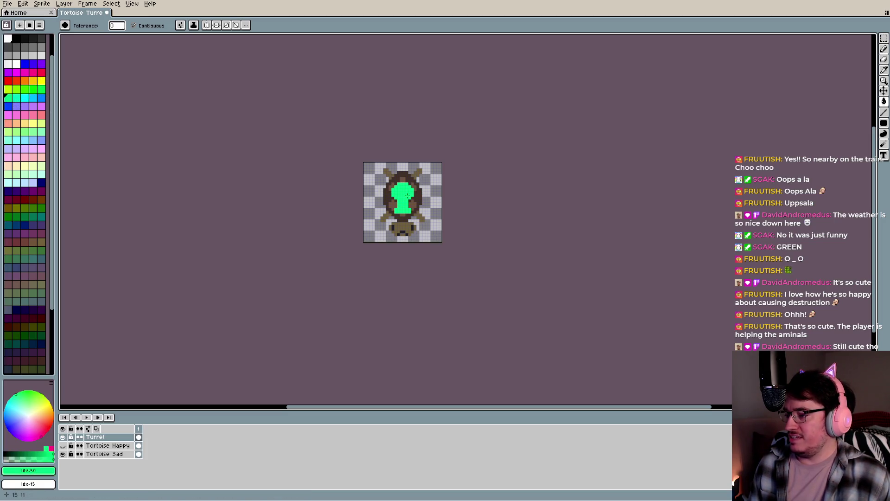
click(33, 89)
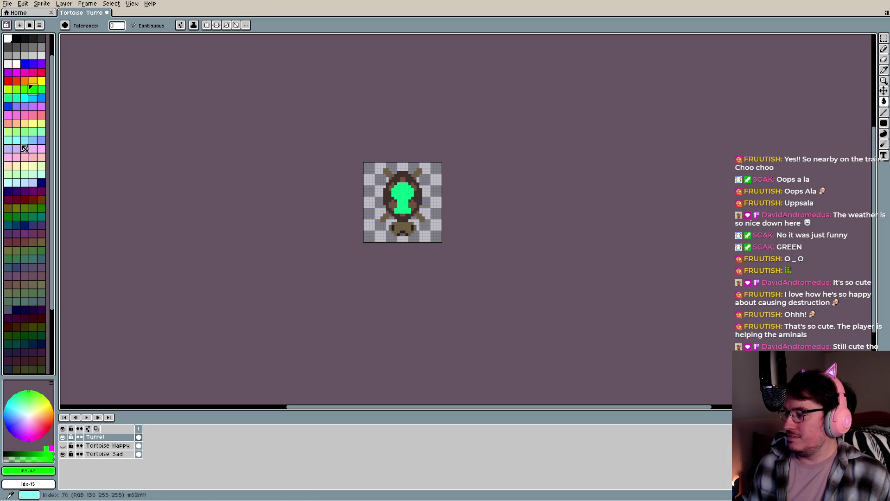
click(42, 251)
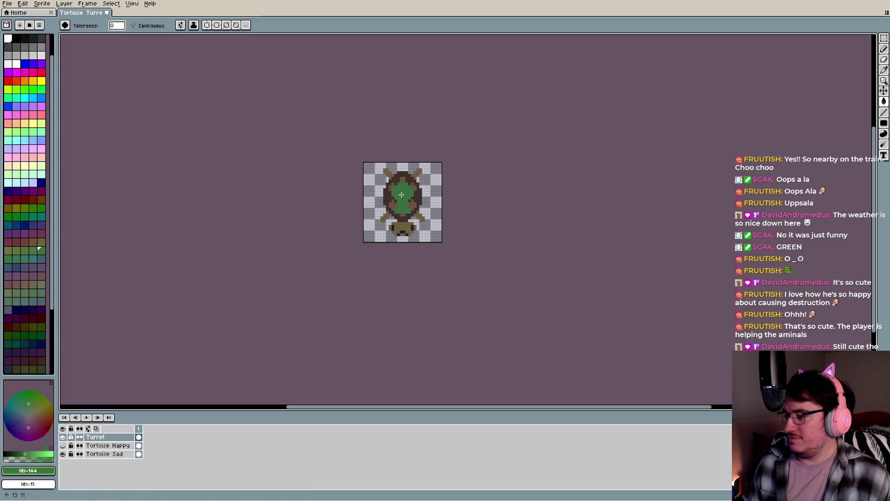
scroll(404, 221, down, 4)
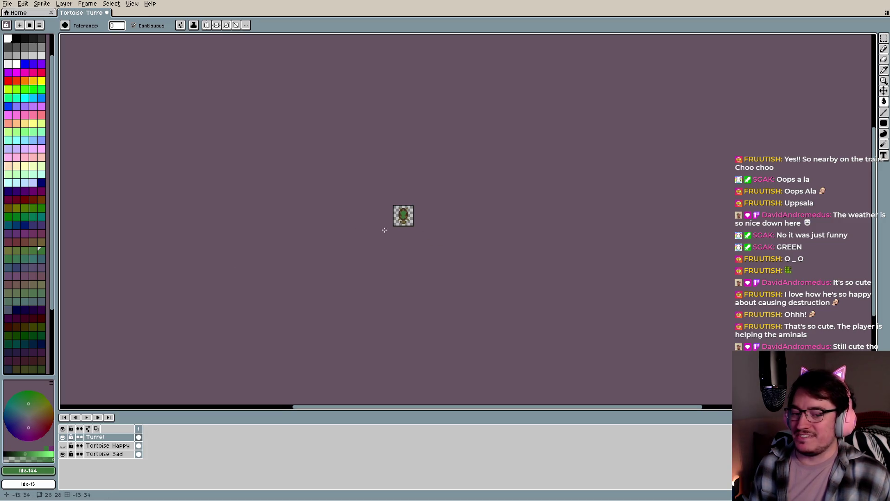
scroll(393, 191, up, 4)
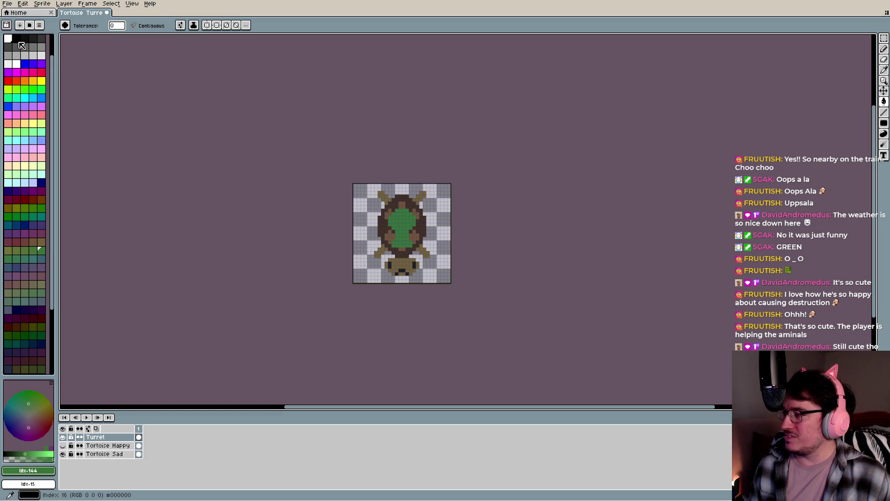
Magic-wand the turret and convert the selection to a 1-pixel border
key(w)
click(402, 227)
click(112, 3)
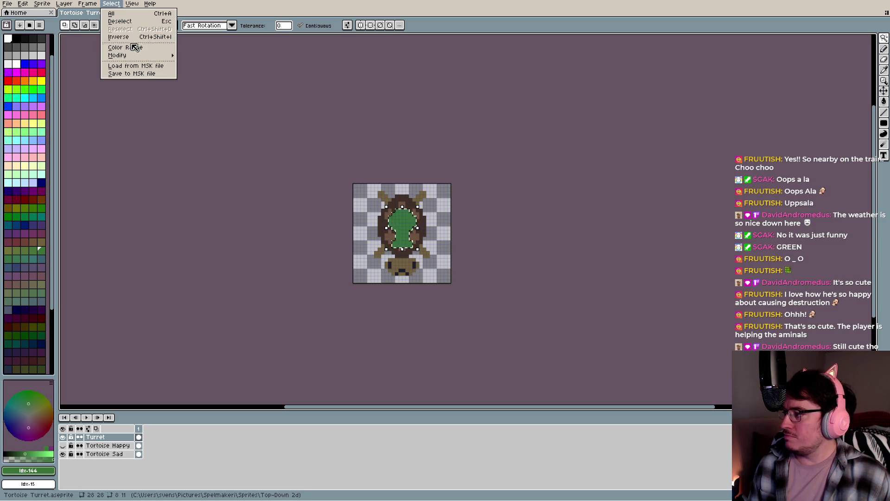
mouse_move(133, 56)
click(213, 57)
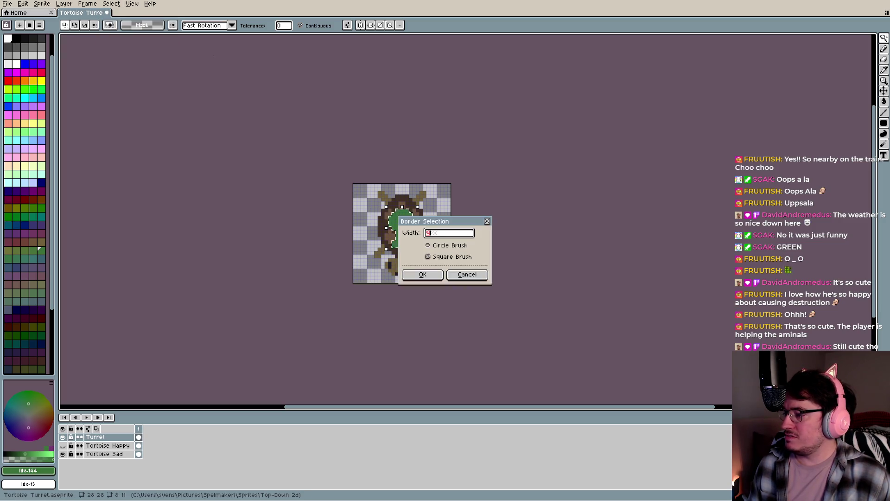
click(431, 273)
Paint the border ring around the turret black
scroll(411, 216, up, 3)
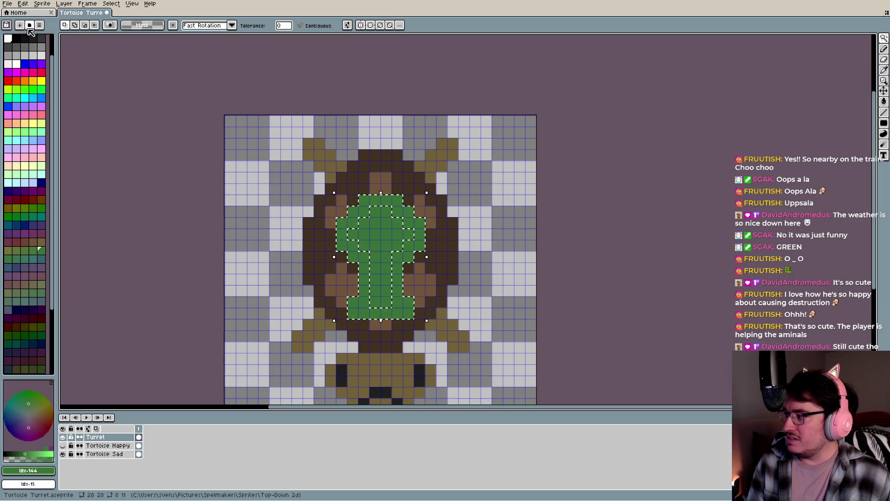
click(19, 42)
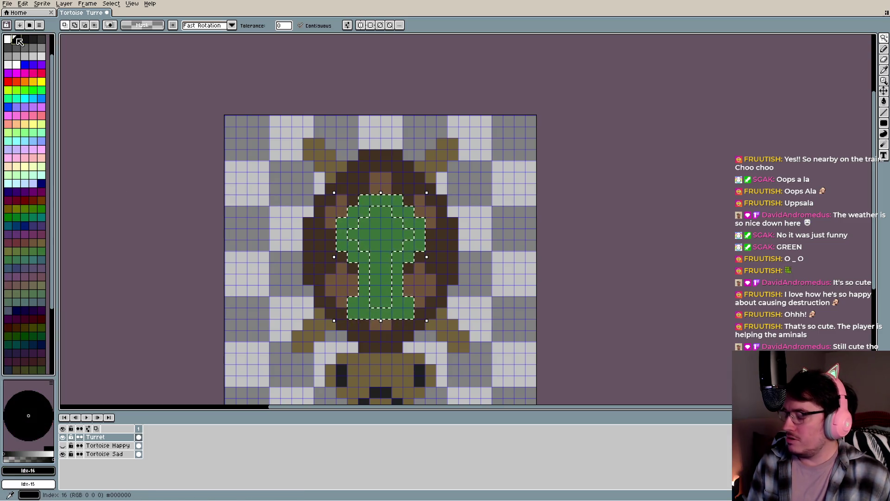
key(b)
drag(365, 200, 362, 211)
key(g)
click(353, 211)
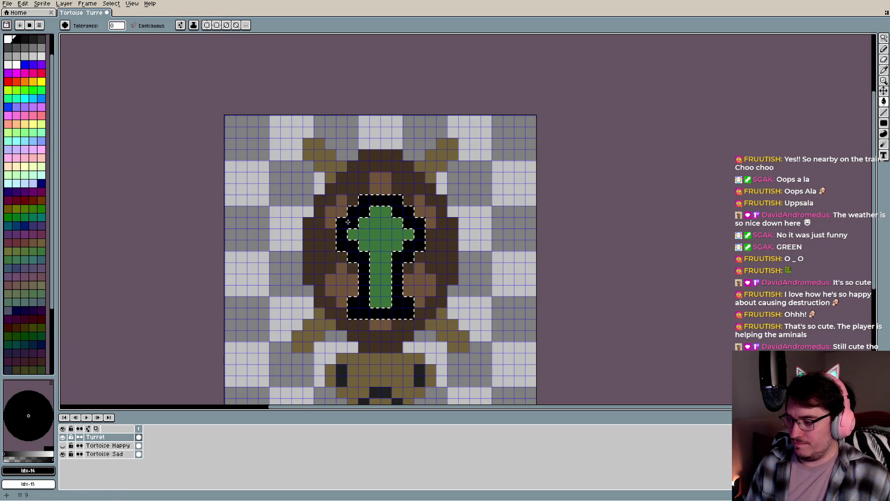
scroll(291, 253, down, 4)
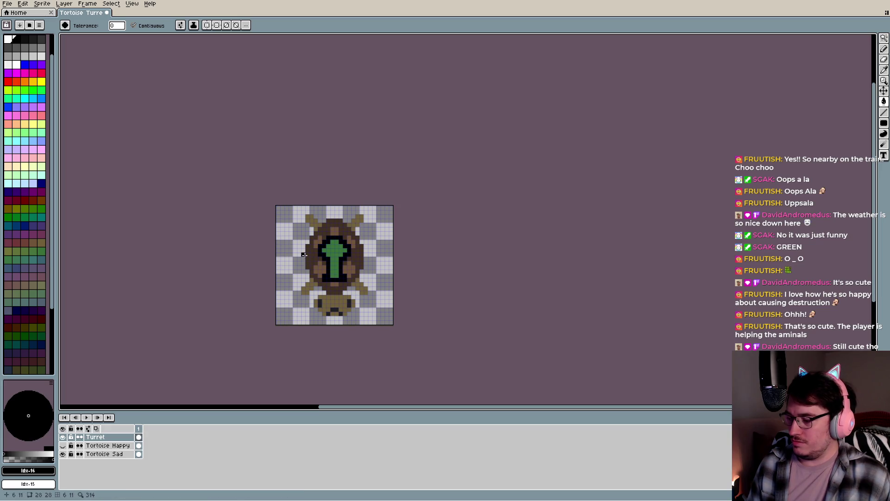
Sample the turret's own green with the Eyedropper, then return to the Pencil
scroll(307, 258, up, 2)
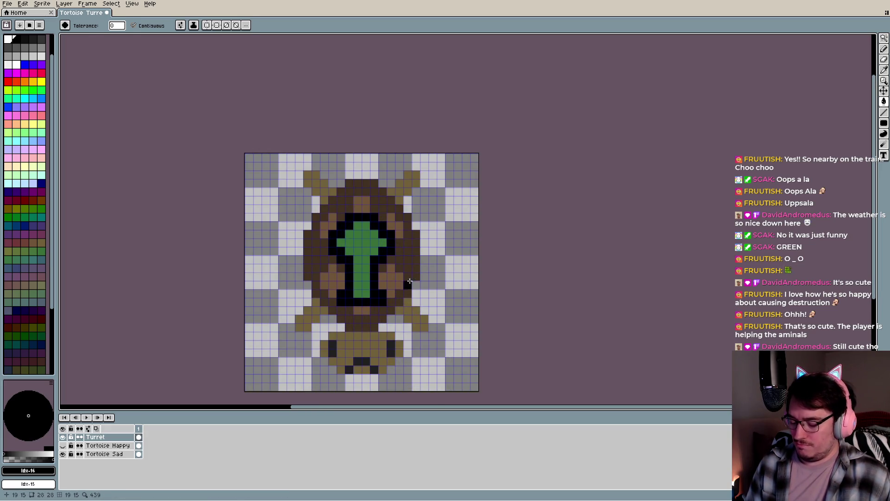
key(i)
click(363, 254)
key(b)
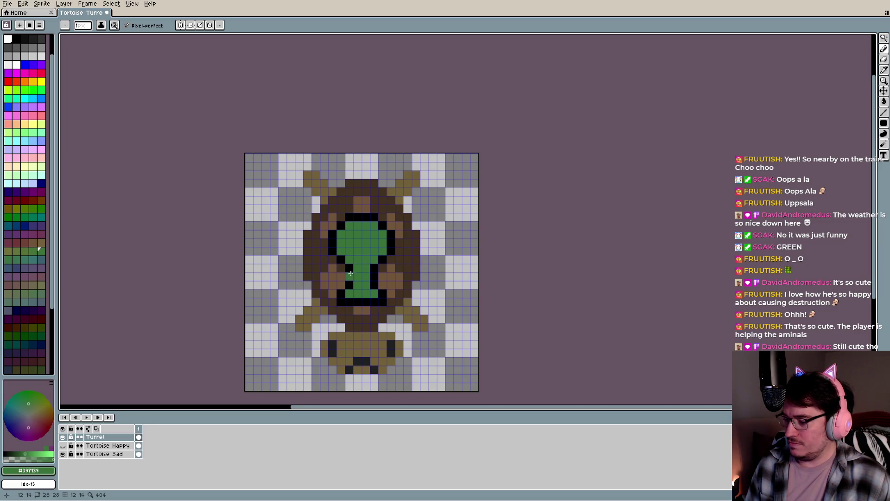
Zoom out and back in to check the turret, then pick a dark gray colour
scroll(345, 295, down, 3)
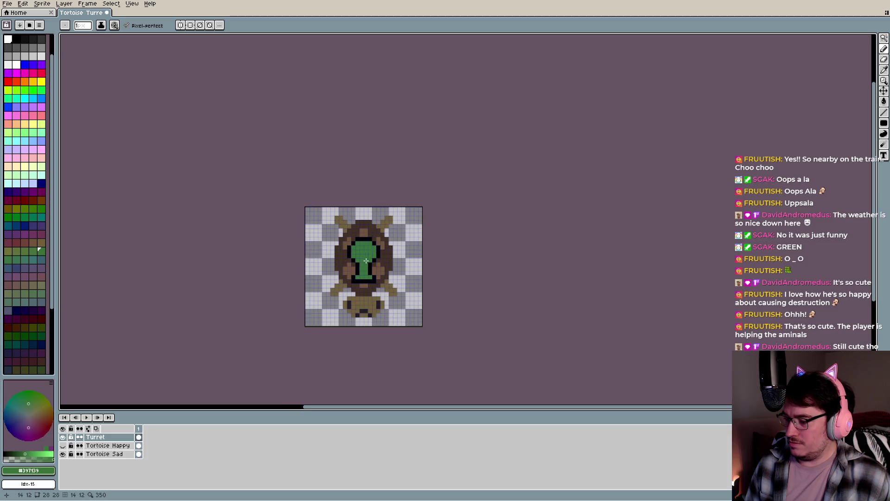
scroll(351, 269, down, 1)
scroll(354, 256, down, 1)
scroll(353, 257, down, 1)
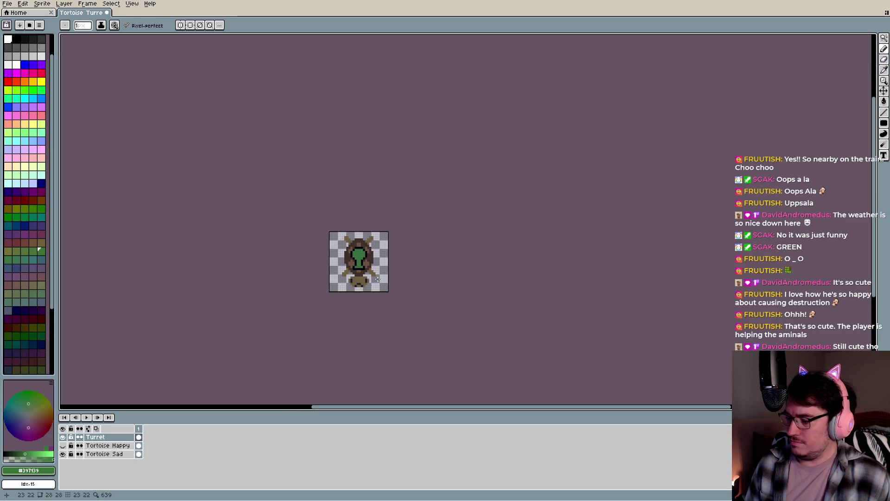
scroll(367, 280, up, 1)
scroll(368, 279, up, 2)
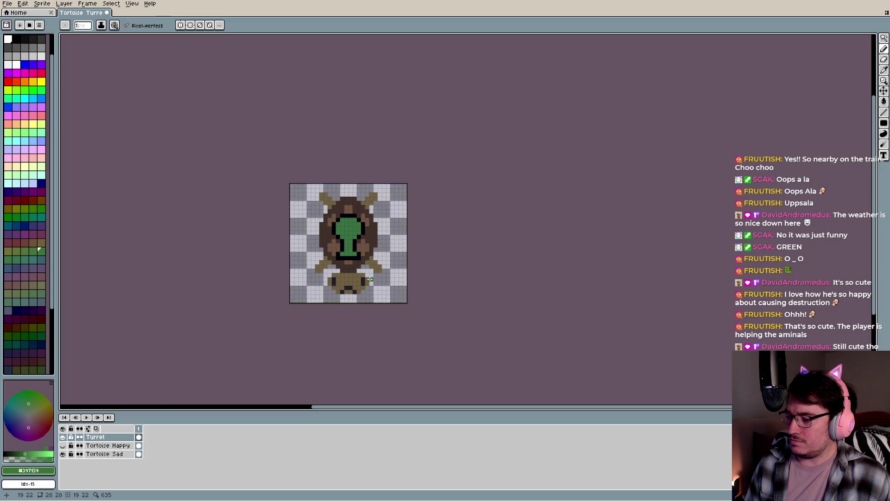
scroll(370, 279, up, 1)
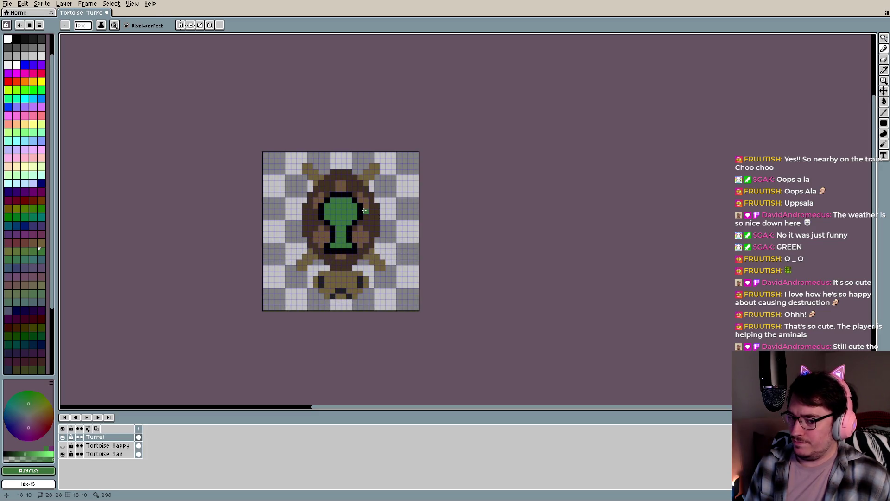
scroll(345, 249, up, 2)
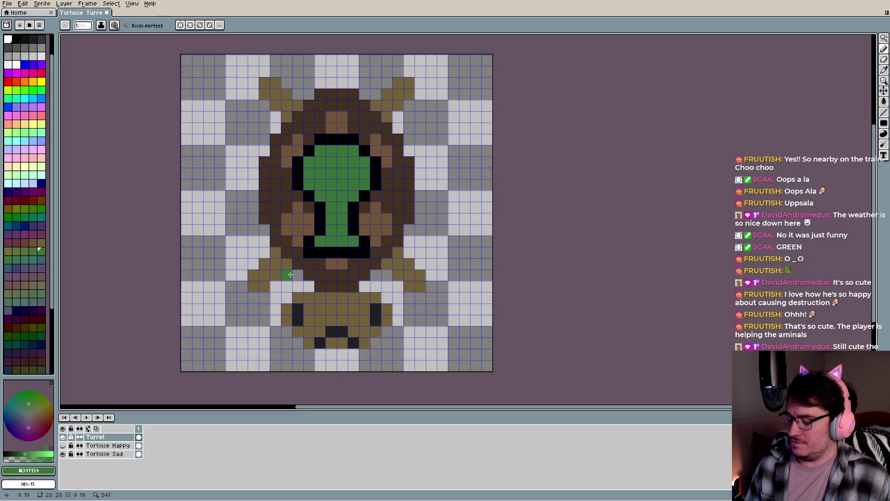
alt+click(319, 249)
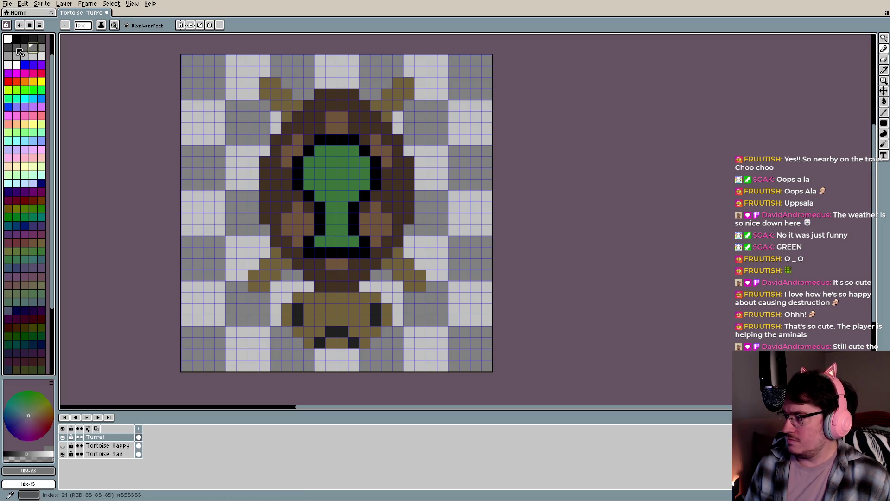
Preview the sprite zoomed out, toggle Eyedropper and Pencil, and select the Tortoise Sad layer
scroll(167, 159, down, 4)
scroll(208, 159, down, 1)
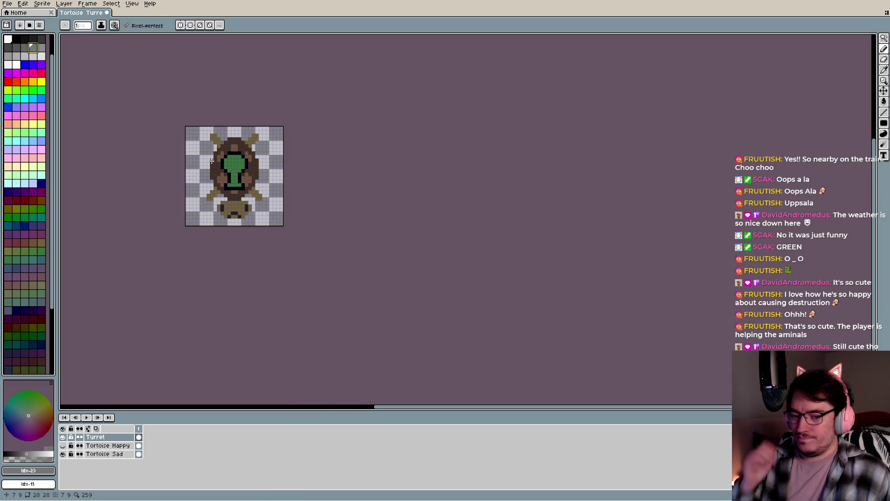
drag(213, 154, 377, 188)
scroll(413, 212, down, 3)
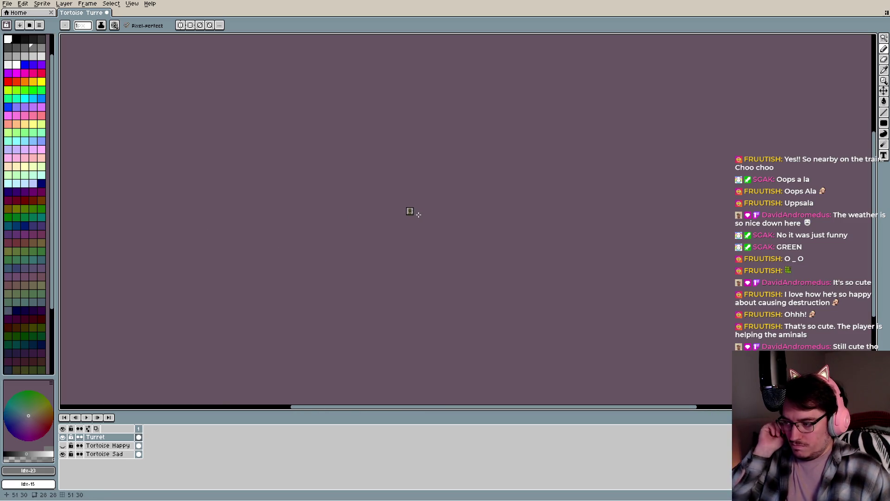
scroll(414, 208, up, 1)
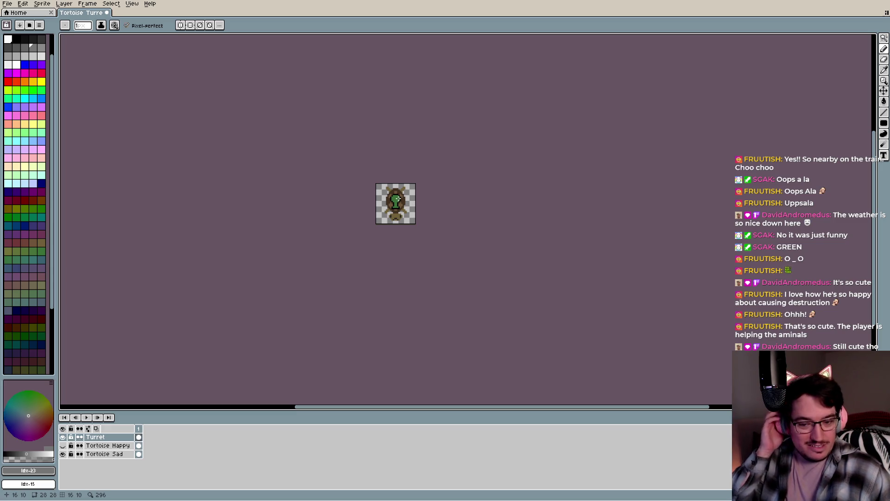
scroll(396, 198, up, 3)
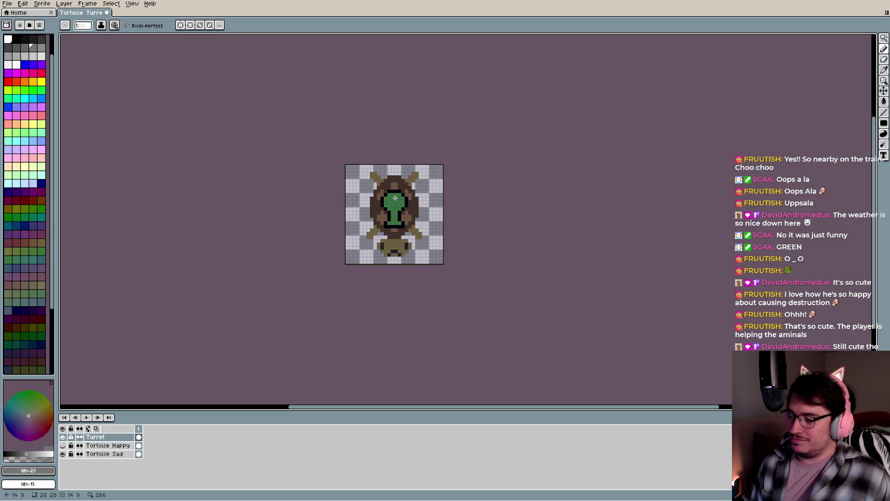
key(i)
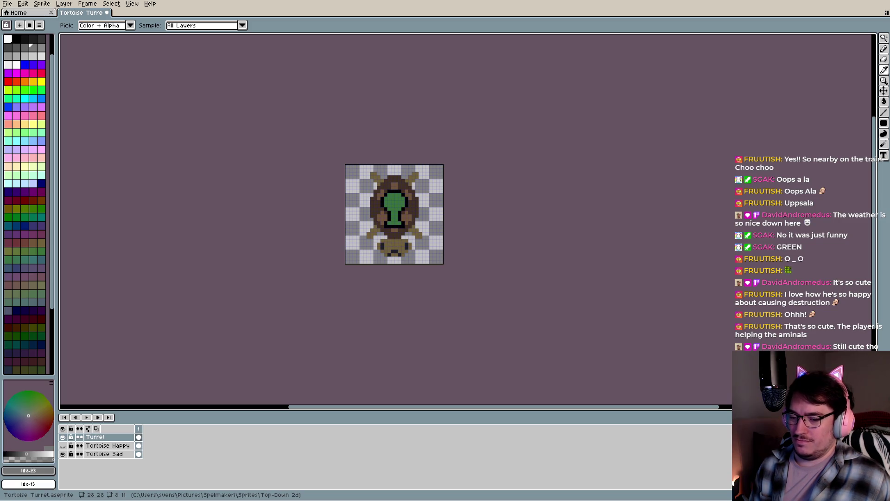
key(b)
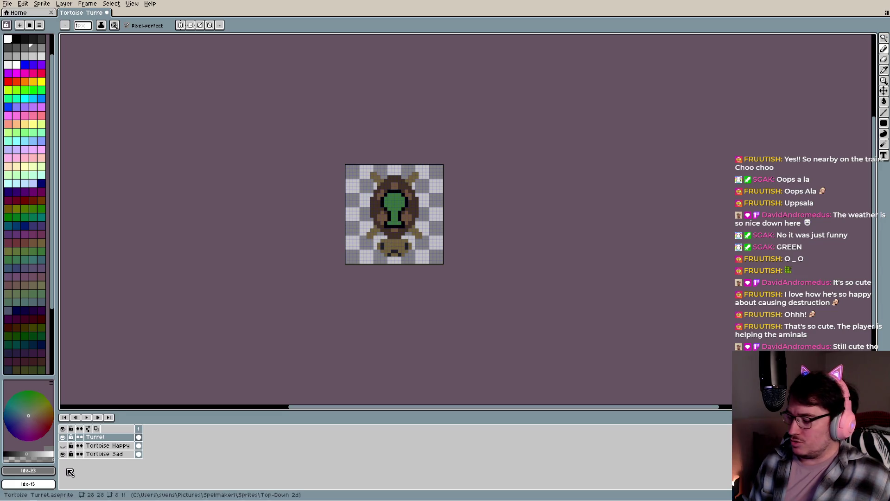
click(93, 458)
Magic-wand the tortoise's shell, then add its legs, head and inner areas to the selection
key(w)
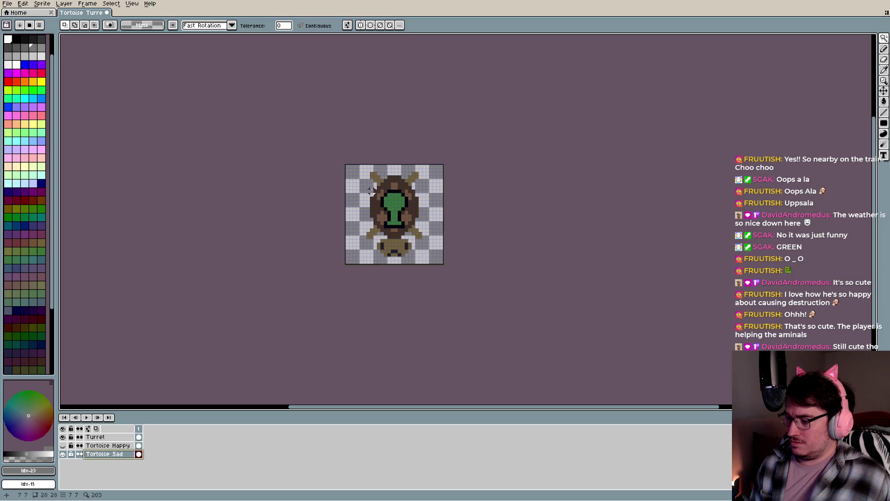
scroll(378, 183, up, 3)
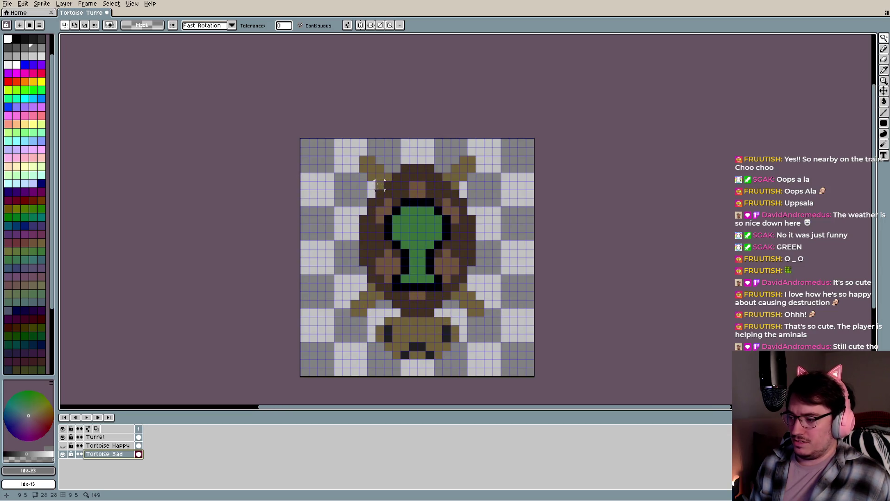
click(378, 185)
shift+click(377, 311)
shift+click(420, 328)
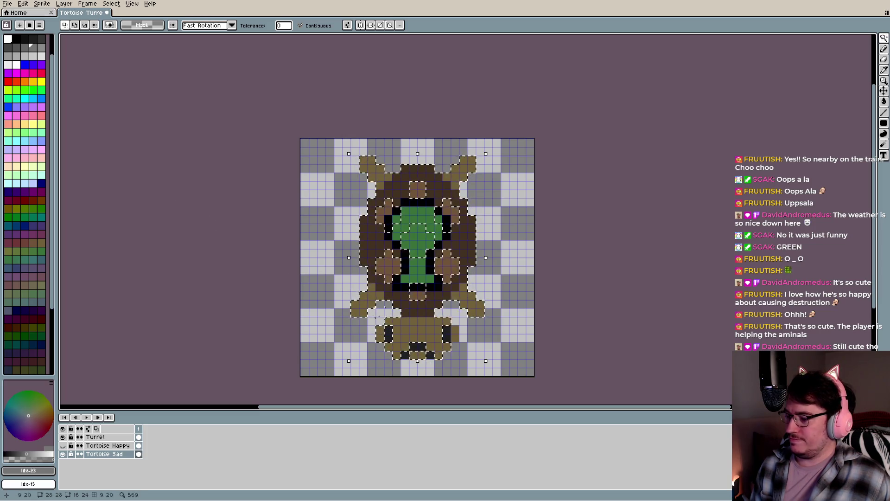
shift+click(388, 266)
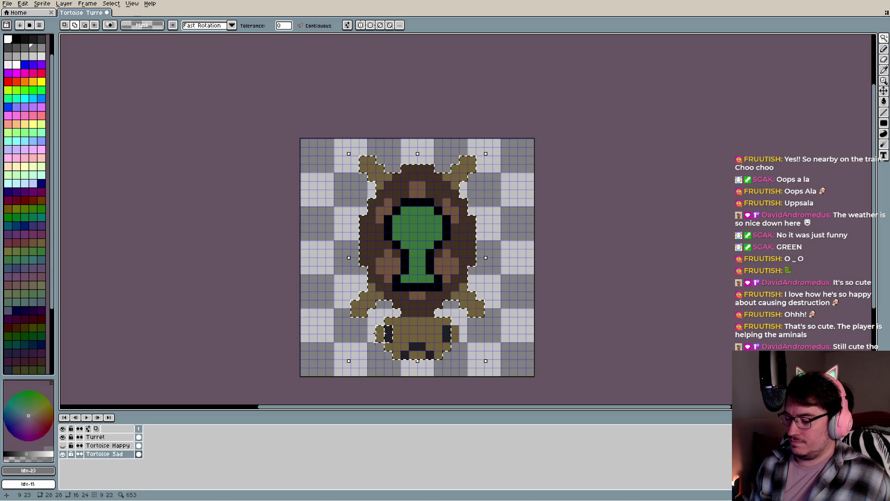
Expand the tortoise selection, then convert it into a border band around the silhouette
click(111, 4)
mouse_move(130, 56)
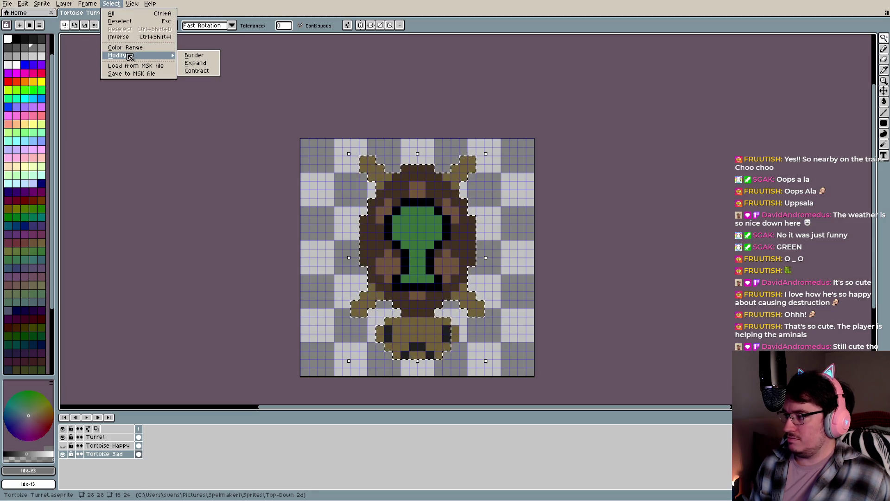
click(201, 63)
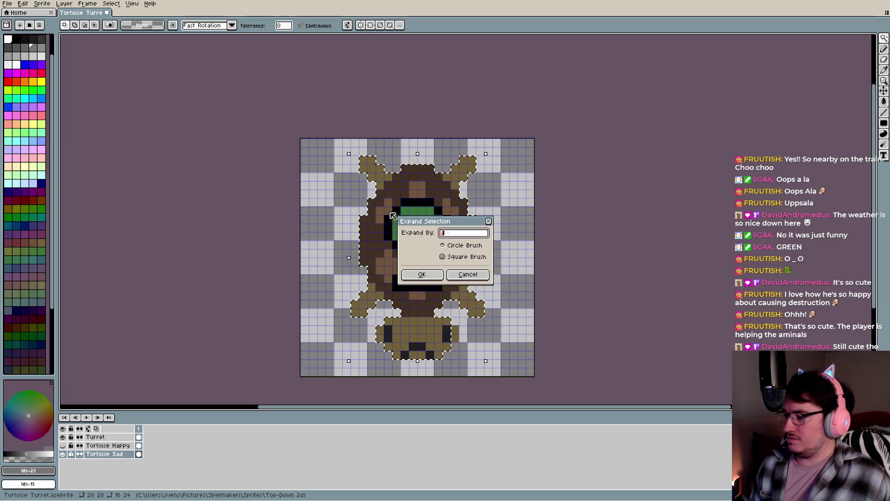
click(426, 274)
click(111, 4)
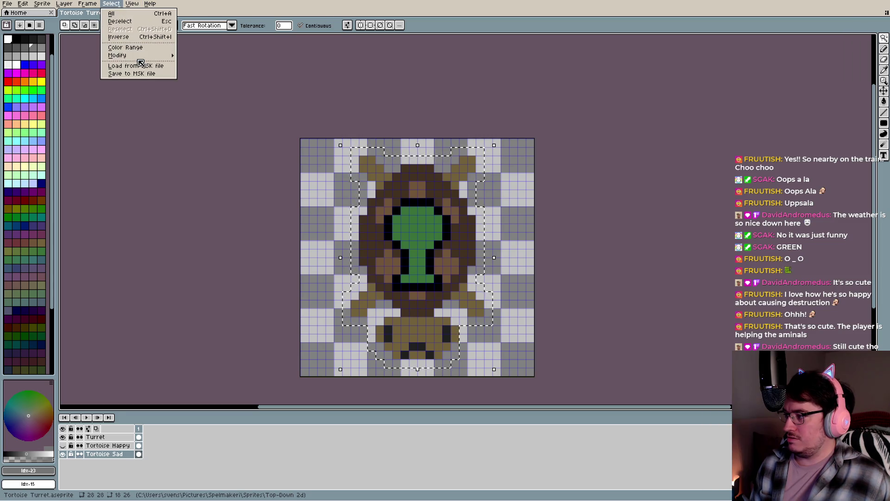
mouse_move(141, 56)
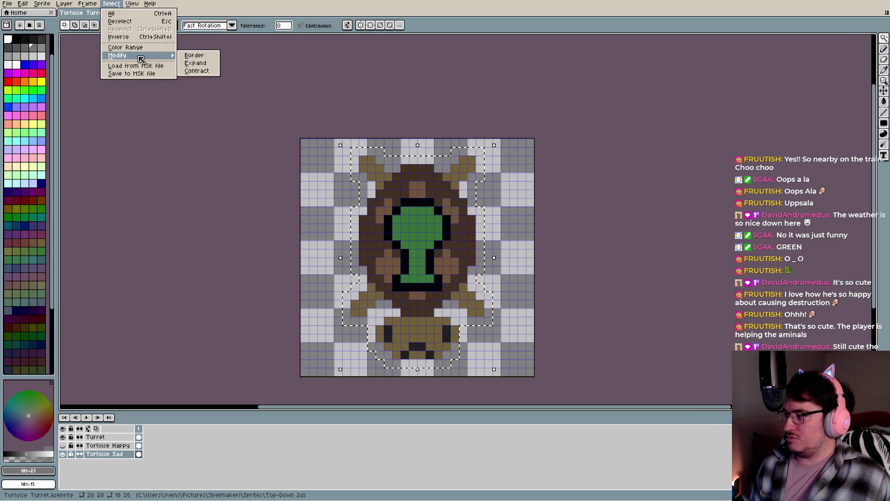
click(207, 58)
click(431, 275)
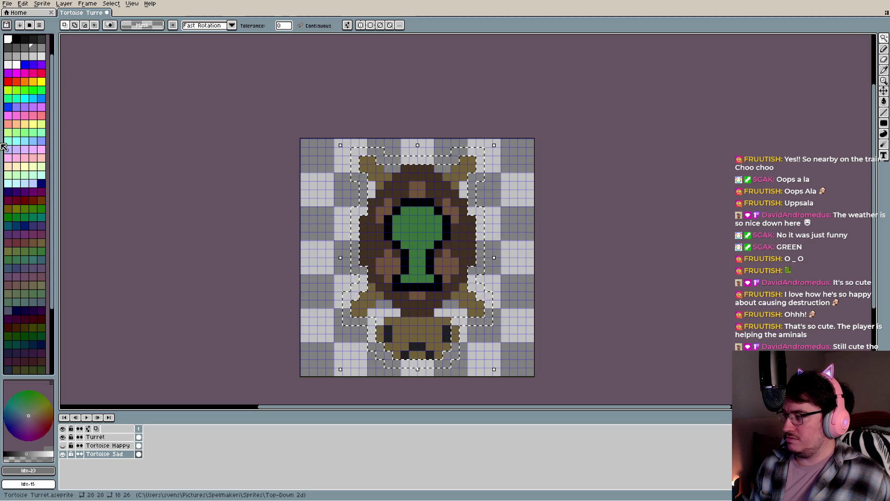
Fill the border band with white using the Paint Bucket
click(8, 39)
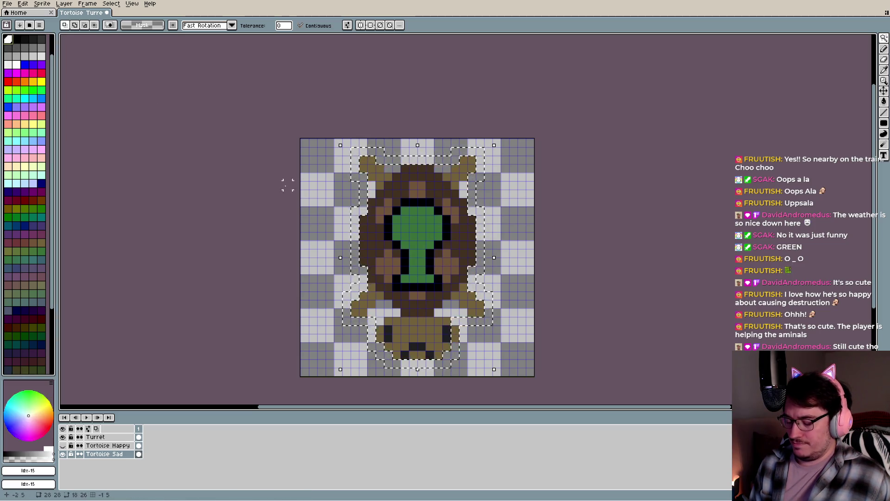
key(g)
click(355, 220)
scroll(389, 261, down, 3)
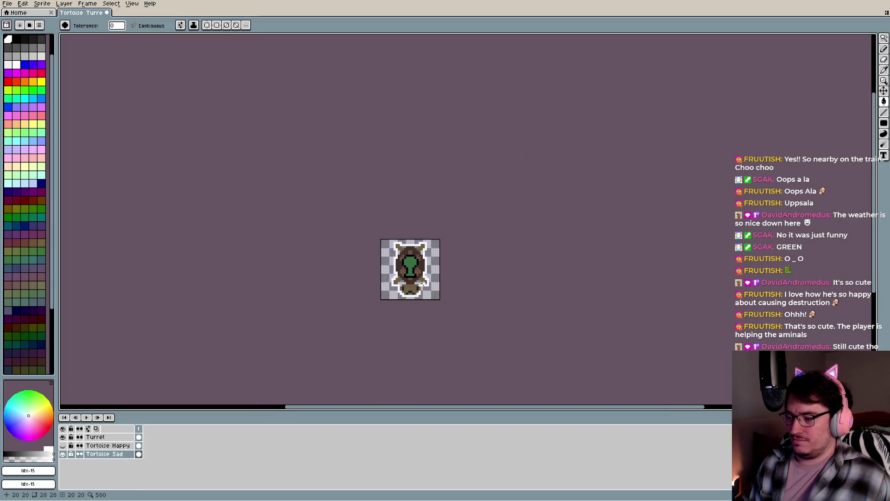
Repaint stray white outline pixels near the top in gray and dark brown
scroll(399, 253, up, 3)
drag(341, 145, 388, 272)
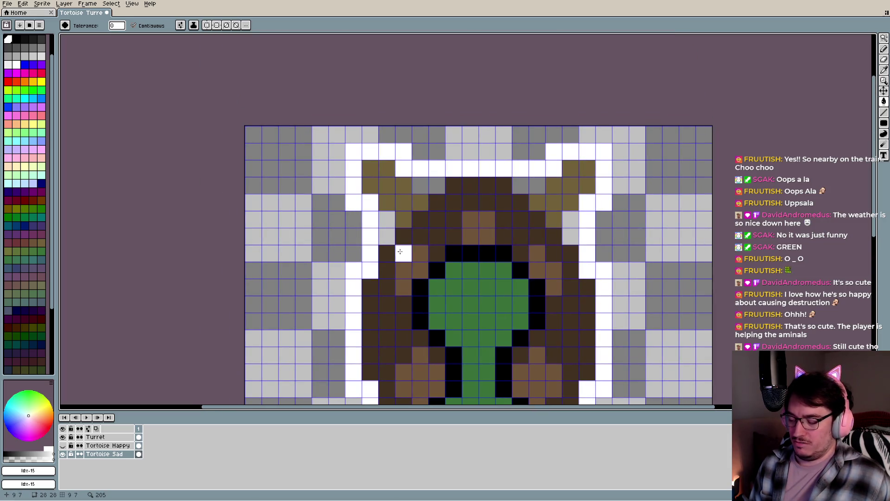
key(b)
drag(370, 218, 370, 236)
scroll(370, 236, down, 2)
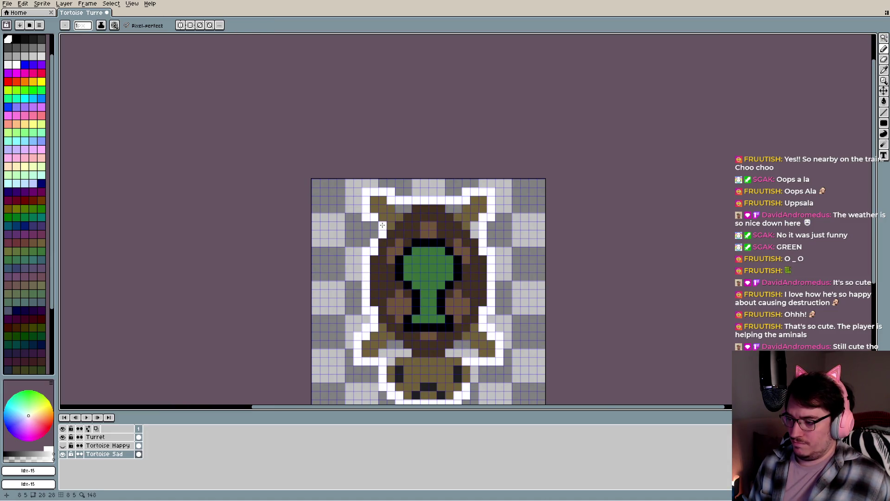
drag(420, 206, 449, 207)
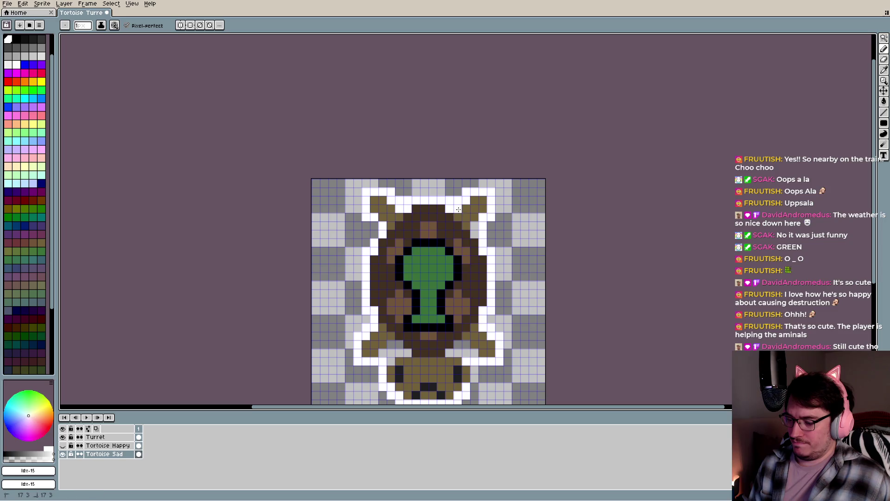
Erase two stray white outline pixels and paint a missing one near the lower-right leg
key(e)
click(407, 200)
drag(408, 200, 399, 200)
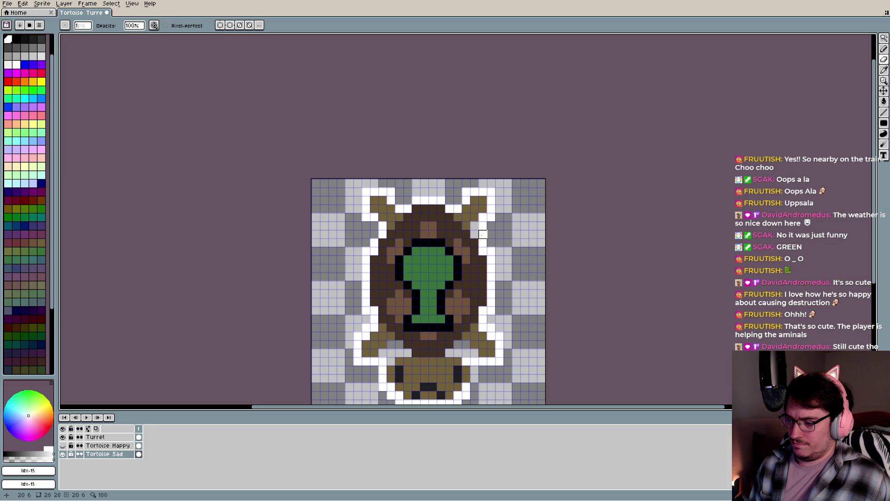
key(b)
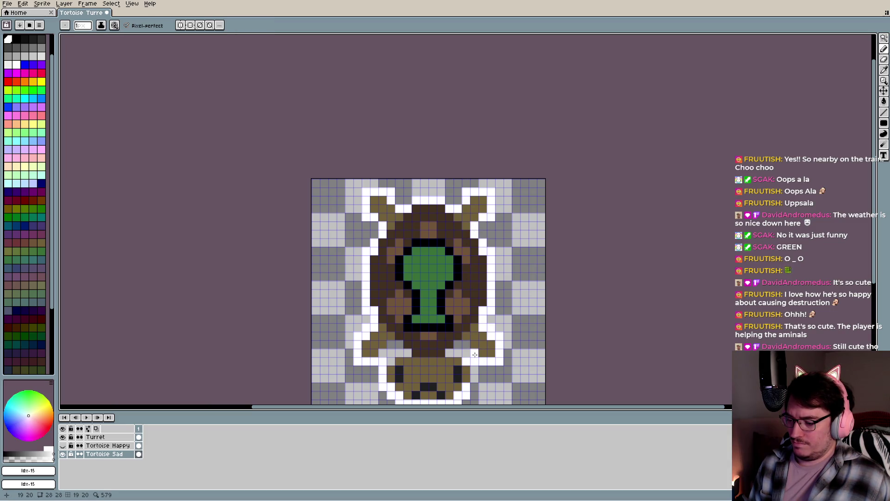
click(449, 352)
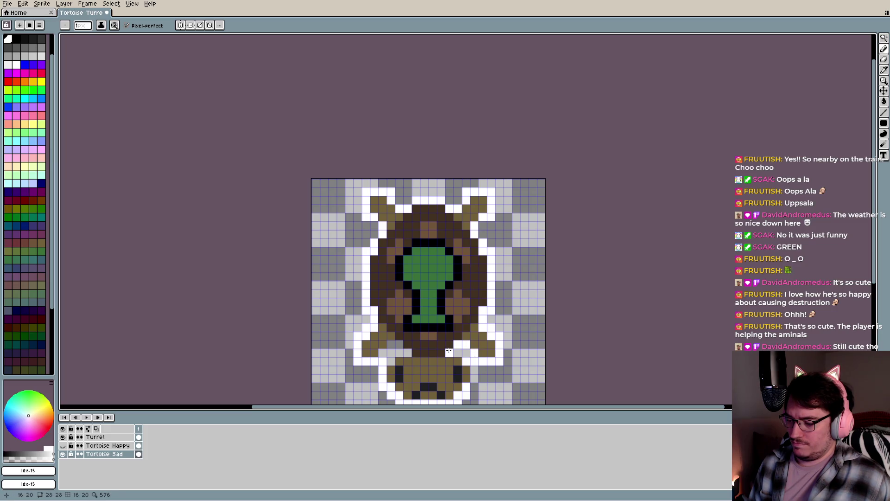
key(e)
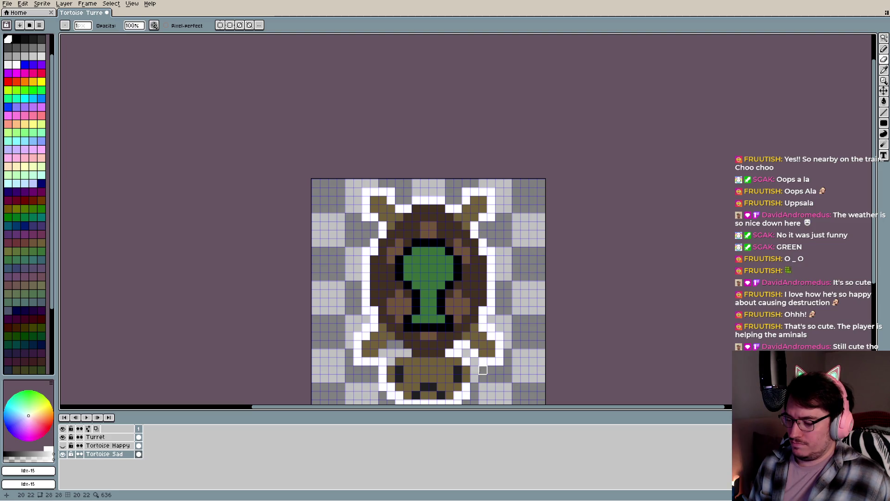
Add white outline pixels on both sides of the head and along the flipper gaps
scroll(483, 370, down, 1)
scroll(448, 330, up, 1)
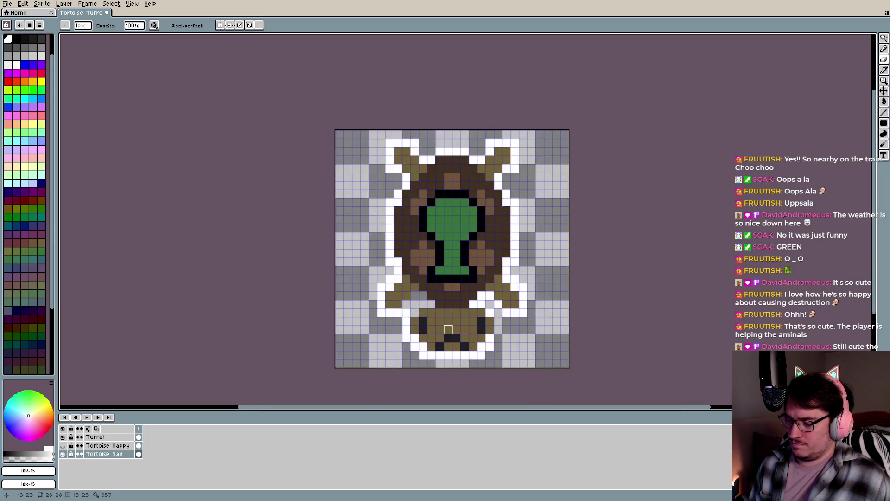
scroll(448, 330, up, 1)
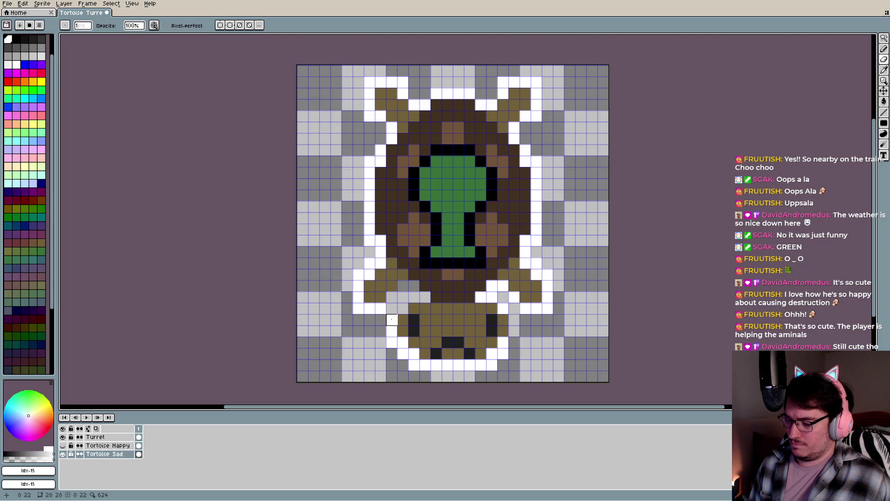
key(b)
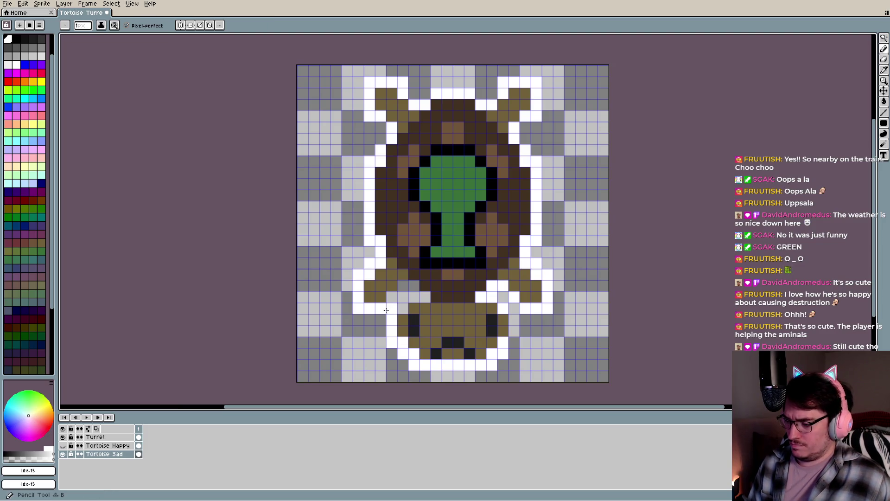
click(402, 287)
click(414, 286)
click(423, 296)
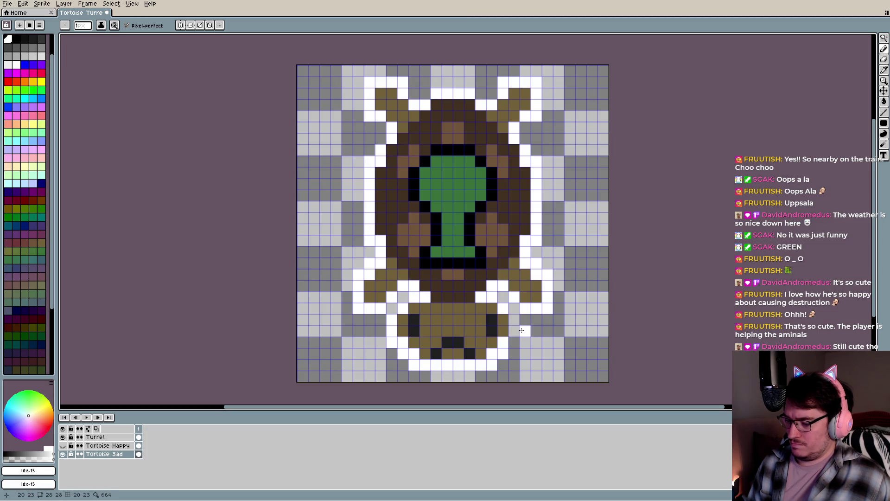
drag(514, 324, 517, 329)
click(538, 319)
Switch to the Eraser, zoom out and recentre the sprite in view
scroll(540, 320, down, 1)
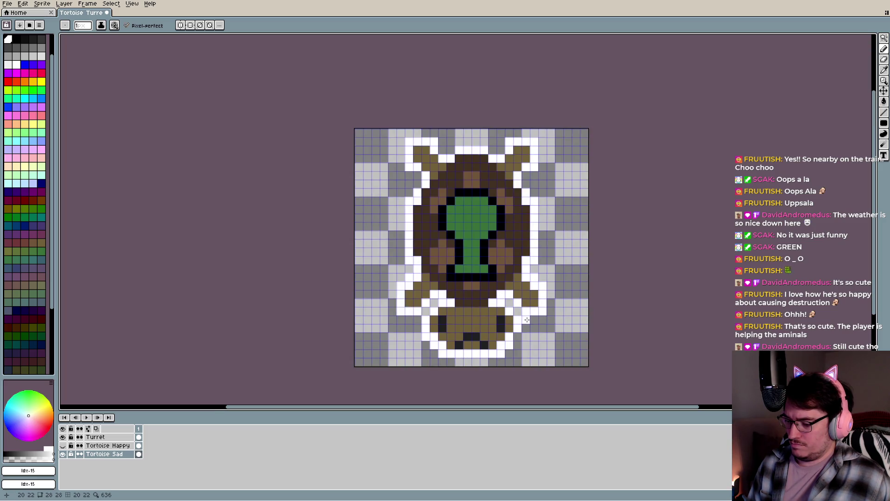
key(e)
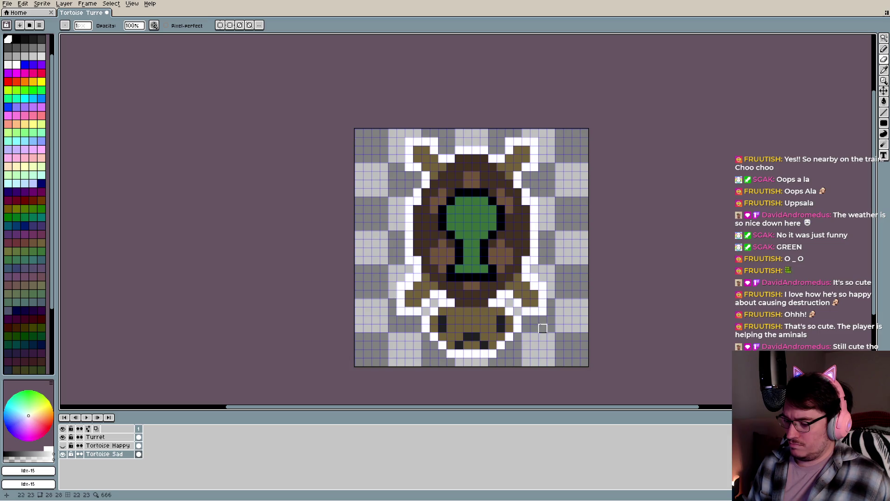
scroll(559, 328, down, 2)
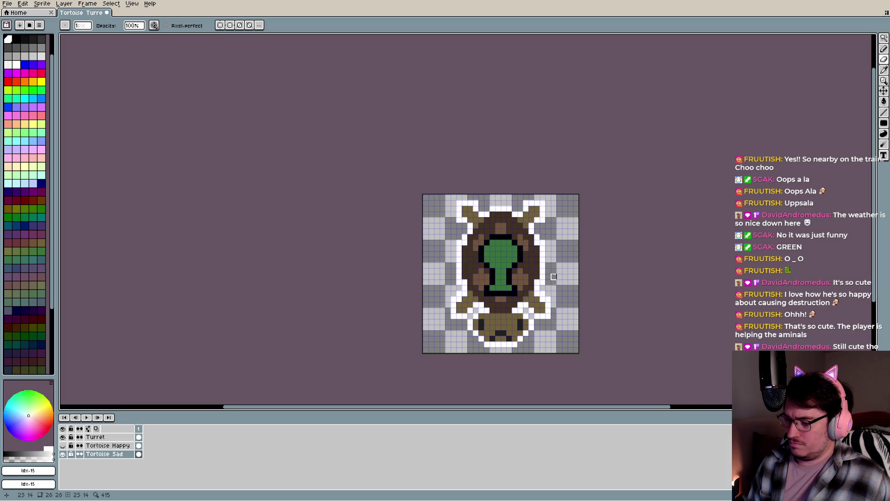
scroll(554, 277, down, 2)
drag(553, 277, 497, 277)
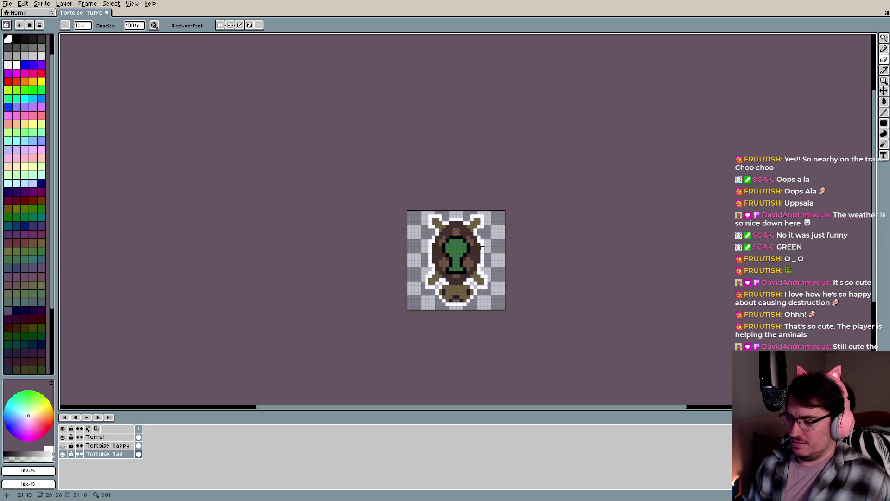
Undo the recent edits to remove the white outline from the tortoise
scroll(437, 301, up, 4)
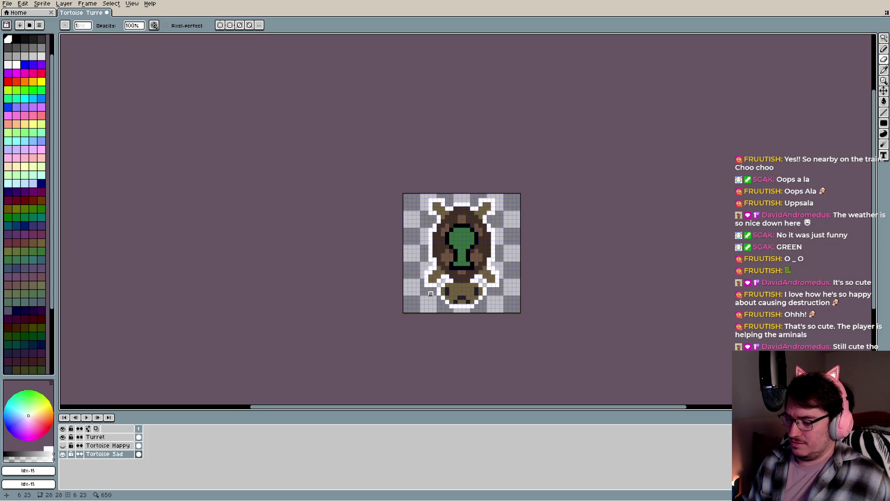
scroll(432, 292, down, 3)
scroll(448, 280, down, 2)
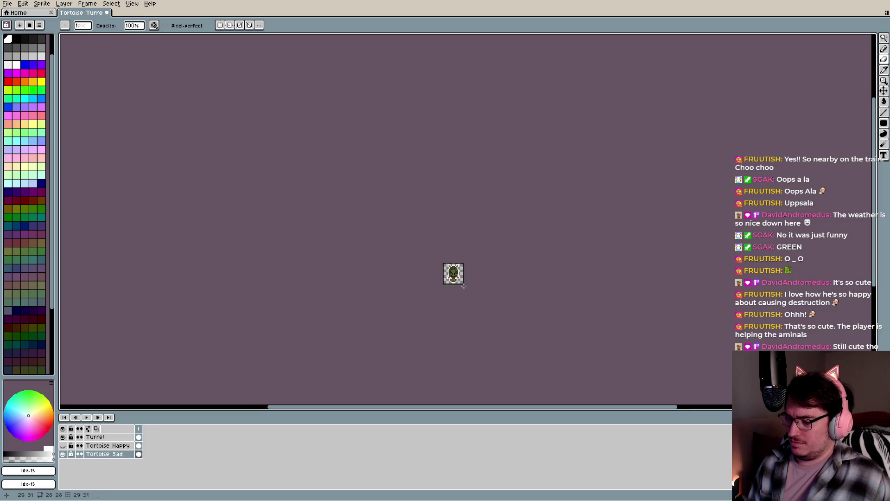
scroll(451, 286, up, 2)
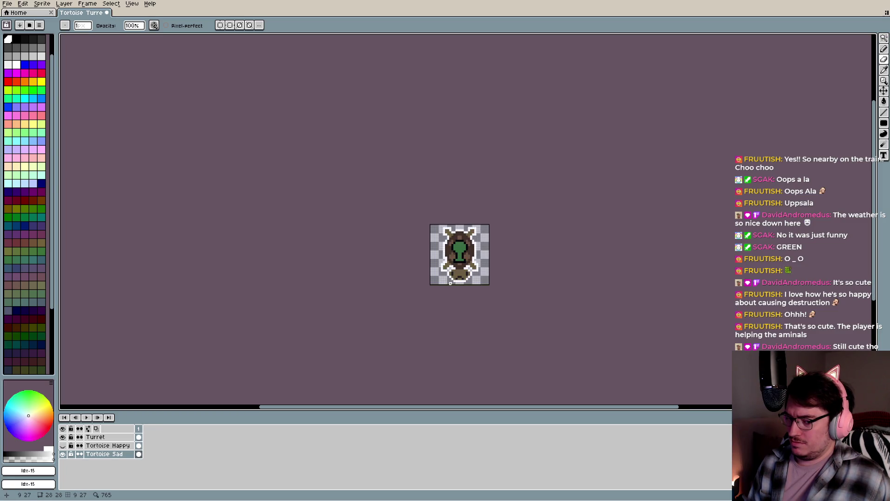
key(v)
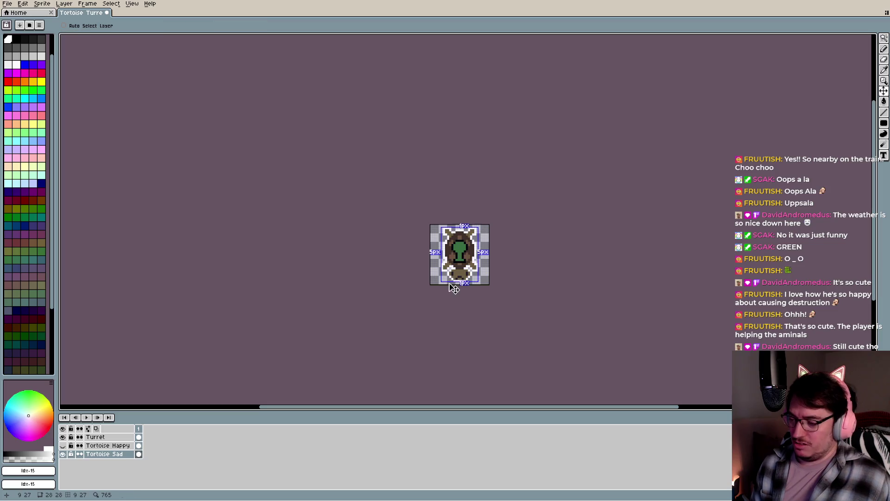
key(ctrl+z)
key(ctrl+z)
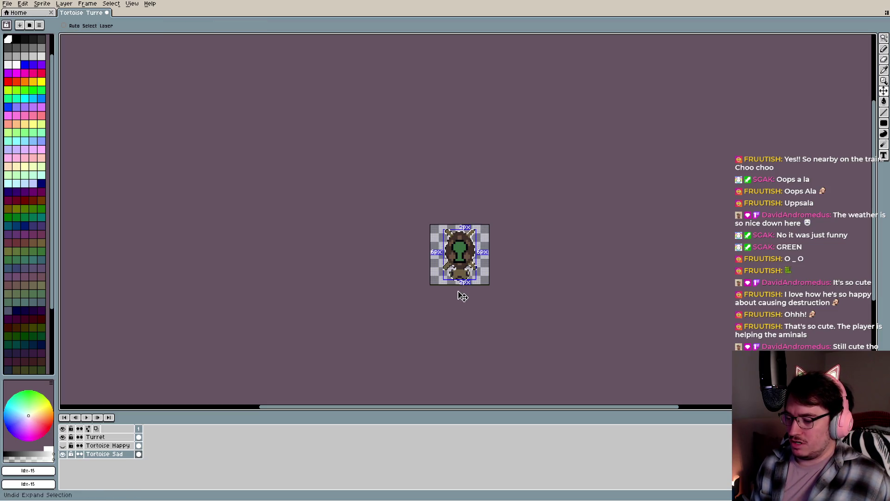
key(b)
Save Tortoise Turret.aseprite and select the Turret layer
scroll(463, 290, up, 1)
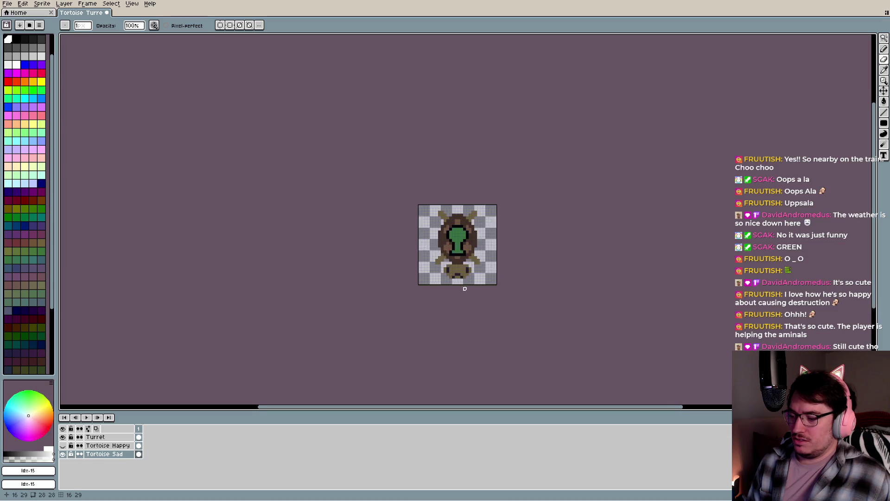
scroll(464, 288, up, 1)
key(ctrl+s)
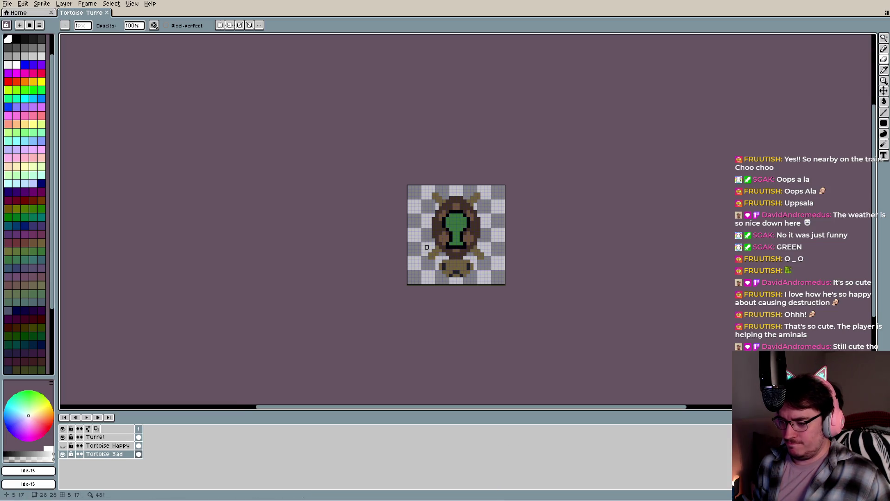
scroll(430, 246, up, 4)
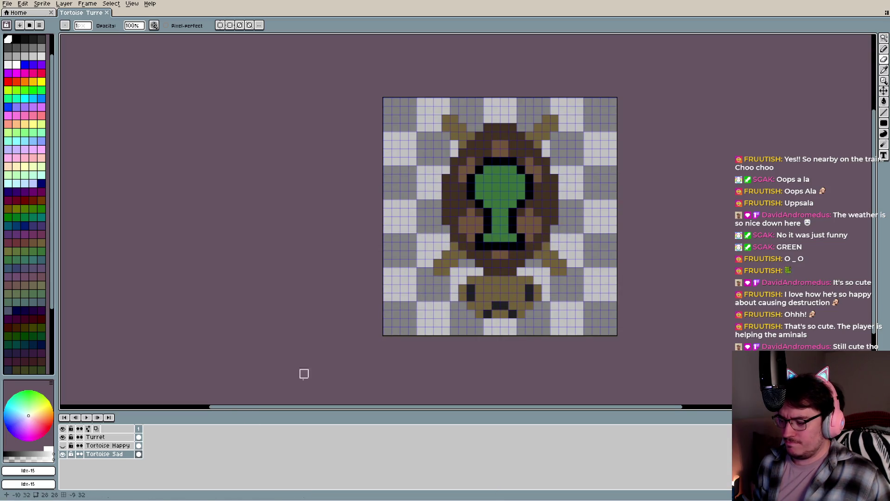
click(97, 437)
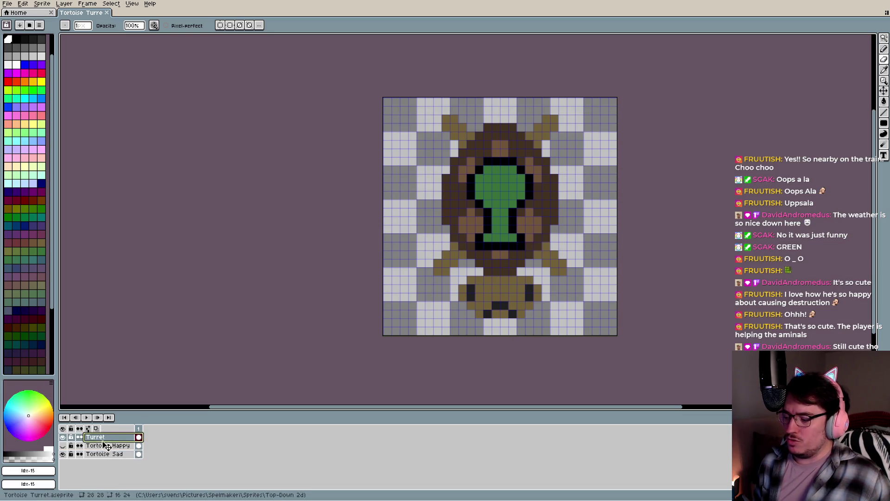
Rename the Turret layer to Cannon and flood-fill the green turret area mid grey
double_click(99, 440)
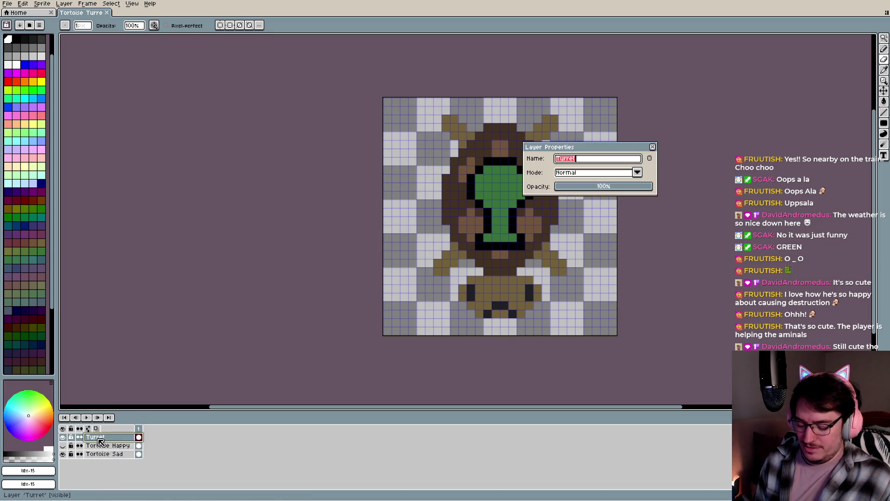
text(Cannon)
key(Return)
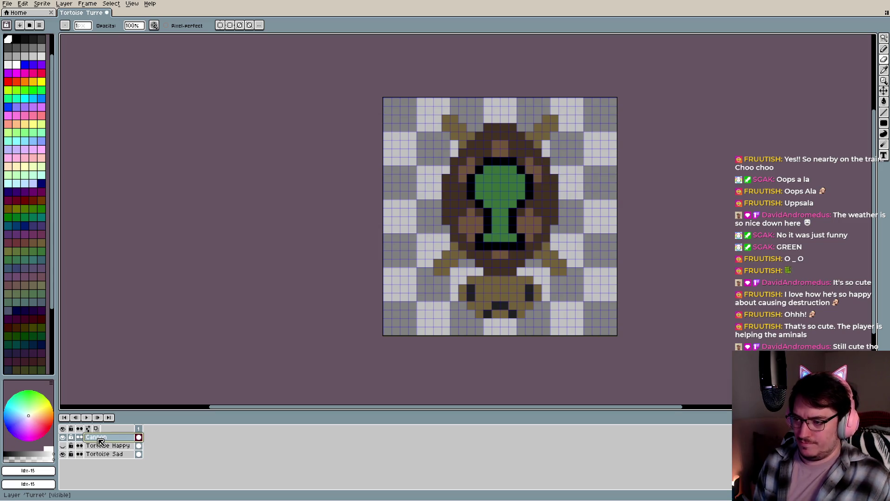
click(23, 46)
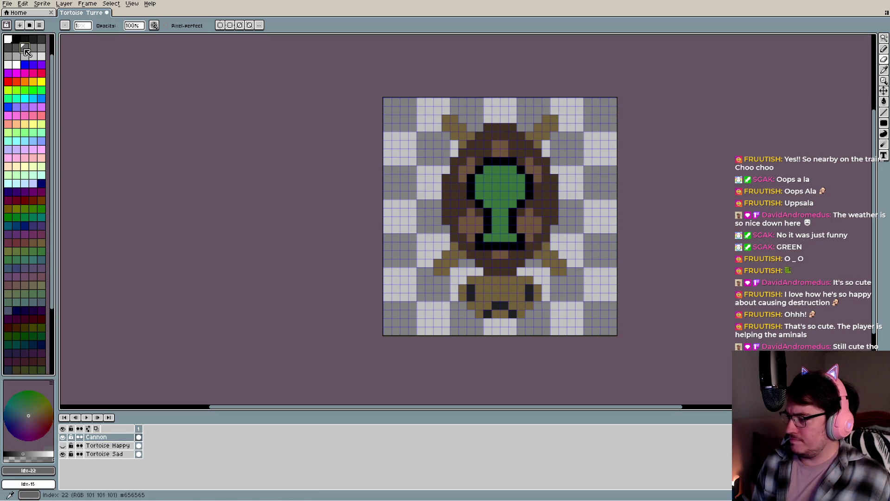
key(g)
click(508, 187)
scroll(508, 186, down, 2)
scroll(522, 217, down, 3)
Fill the turret's dark top, the black base bar and stroke with lighter grey
click(41, 39)
scroll(584, 190, up, 1)
scroll(531, 190, up, 2)
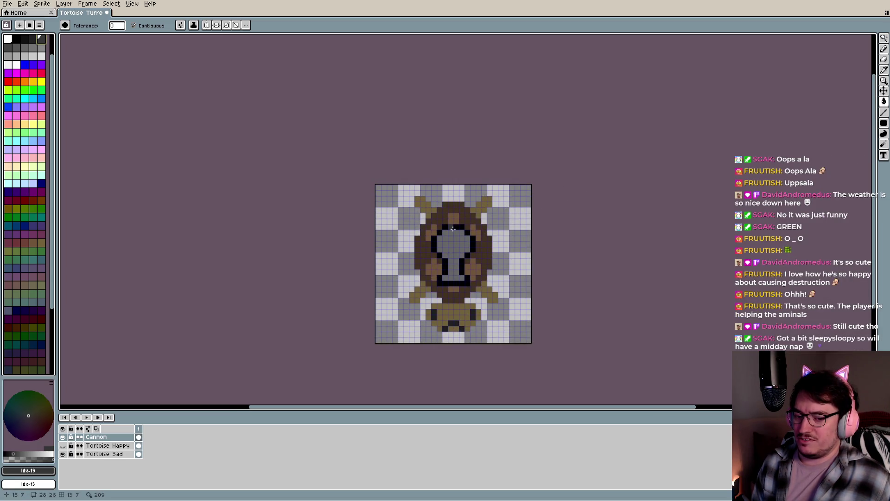
click(453, 229)
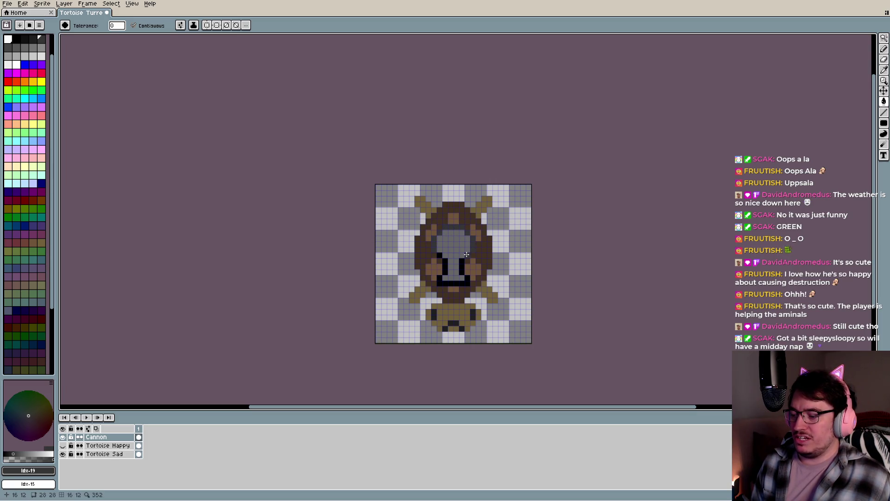
click(468, 278)
click(445, 267)
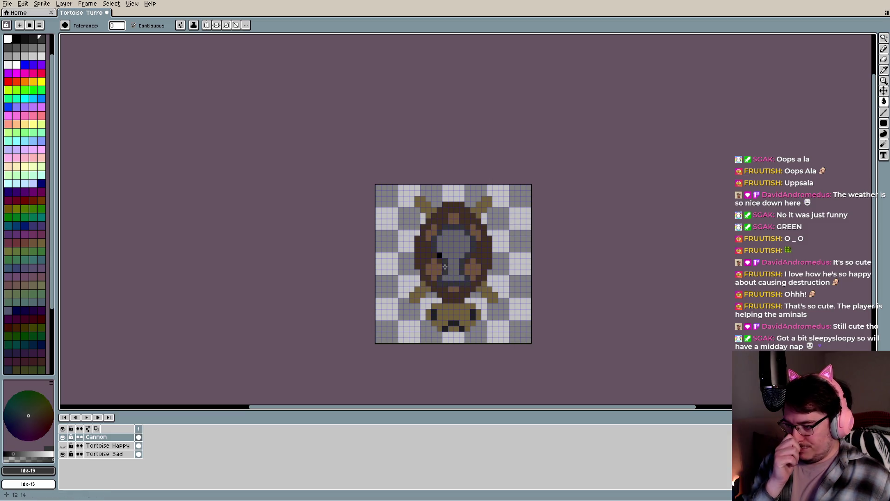
scroll(439, 256, down, 1)
scroll(478, 239, down, 1)
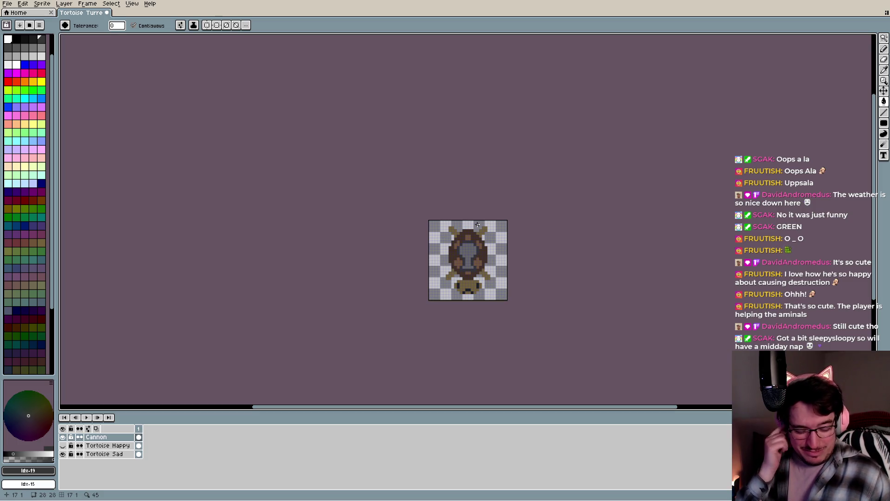
scroll(433, 241, down, 1)
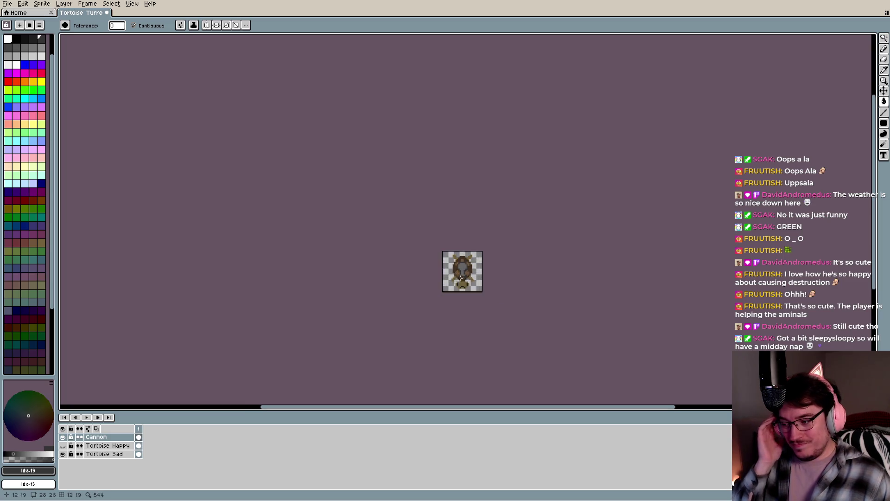
scroll(459, 274, down, 1)
scroll(463, 269, up, 2)
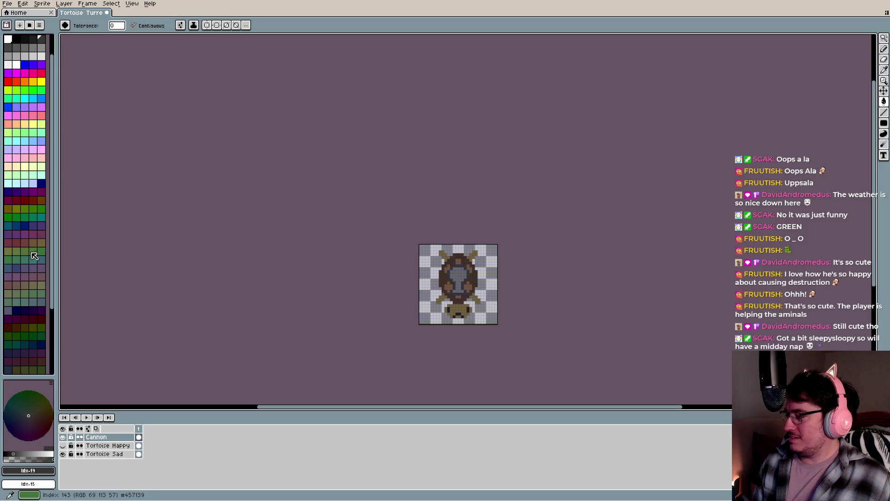
click(17, 242)
key(g)
click(458, 278)
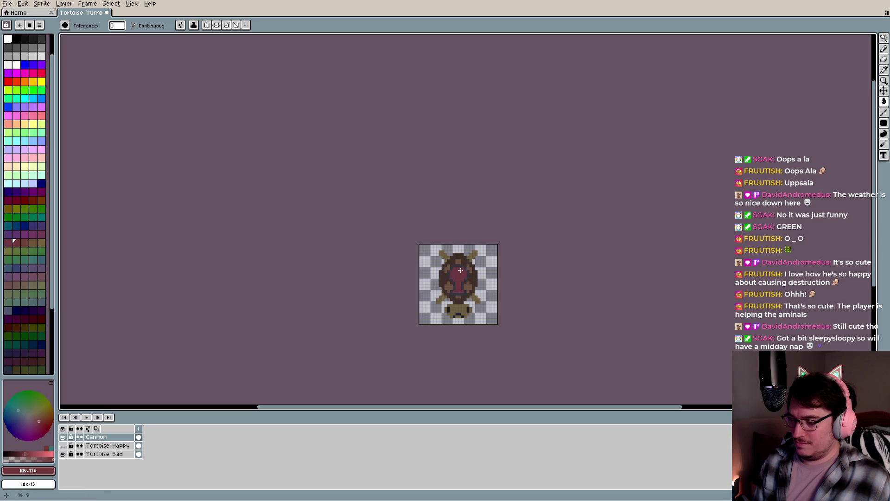
key(ctrl+z)
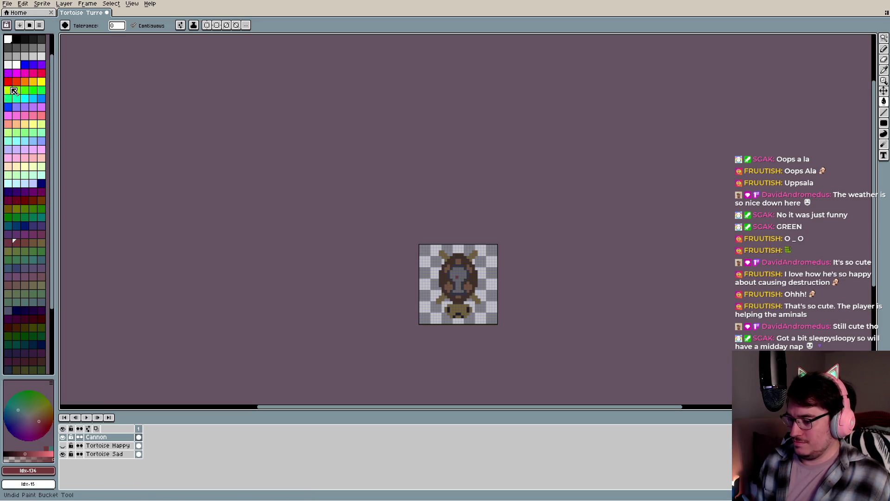
key(i)
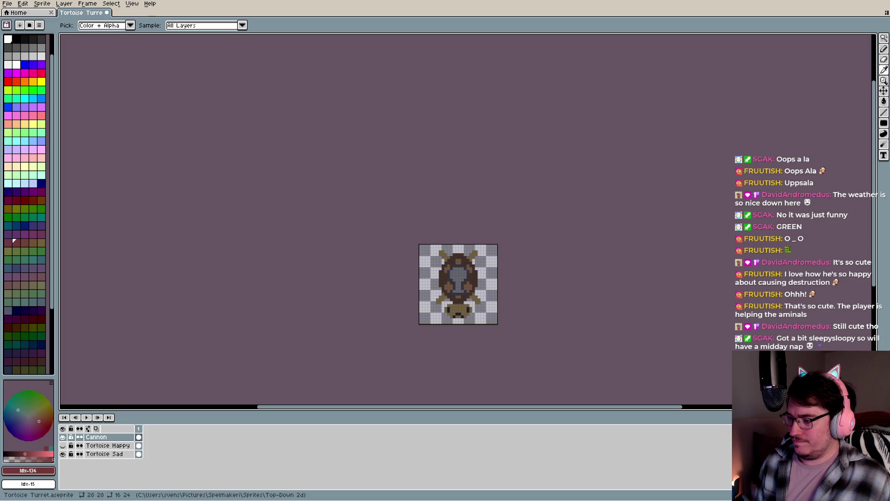
key(g)
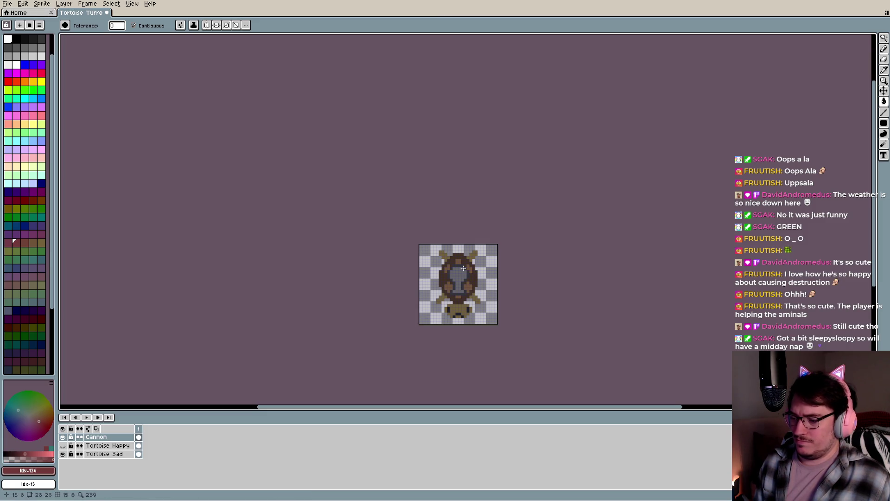
Zoom in and out to review the sprite and save Tortoise Turret.aseprite
scroll(464, 260, up, 2)
scroll(474, 249, up, 1)
scroll(474, 250, up, 3)
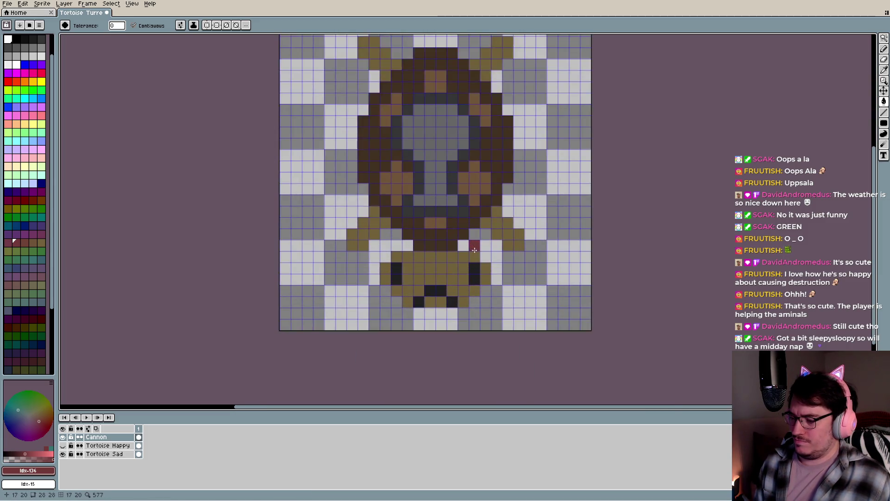
scroll(471, 250, down, 6)
scroll(469, 250, down, 5)
scroll(466, 249, up, 4)
scroll(466, 250, up, 1)
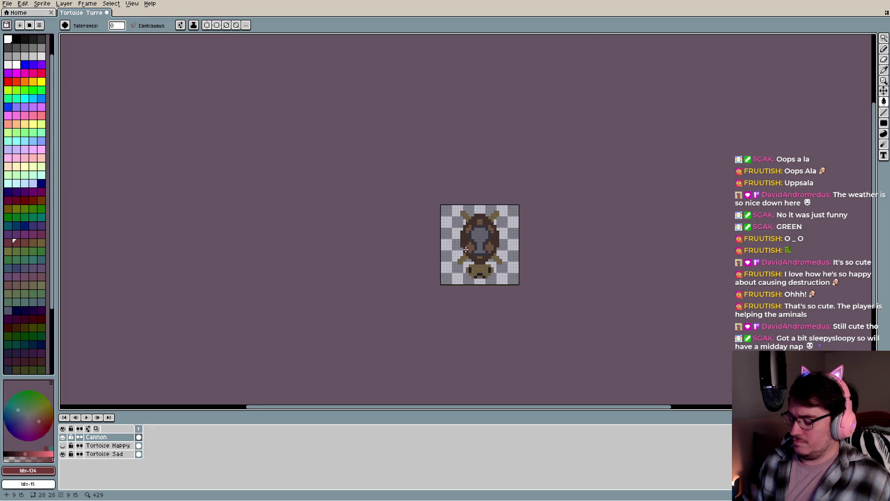
key(ctrl+s)
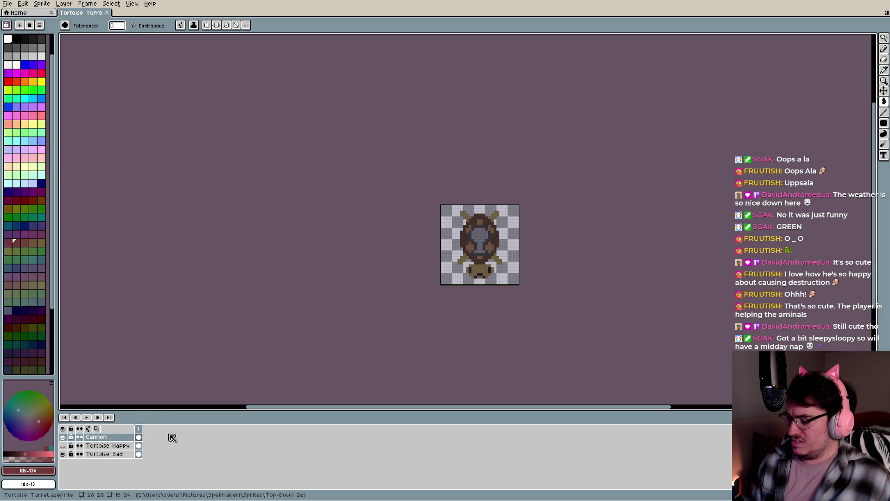
Sample the cannon grey #656565, paint a cannon pixel with it, and save again
scroll(496, 229, up, 2)
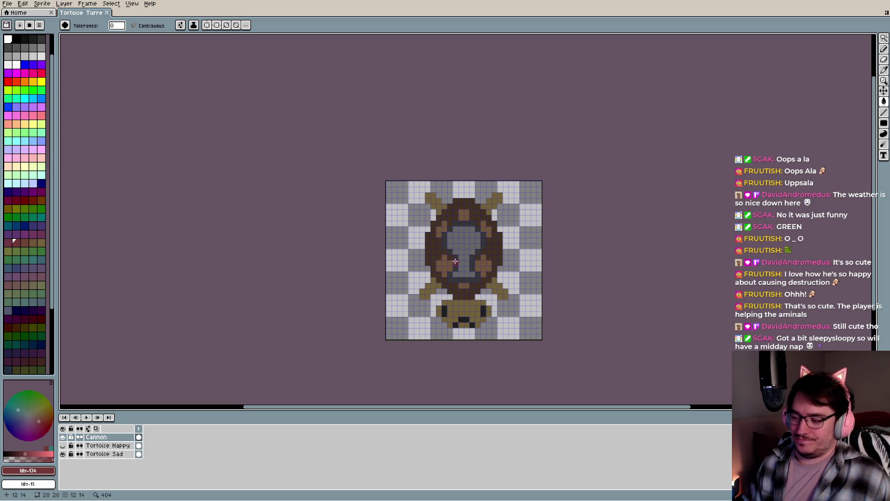
key(i)
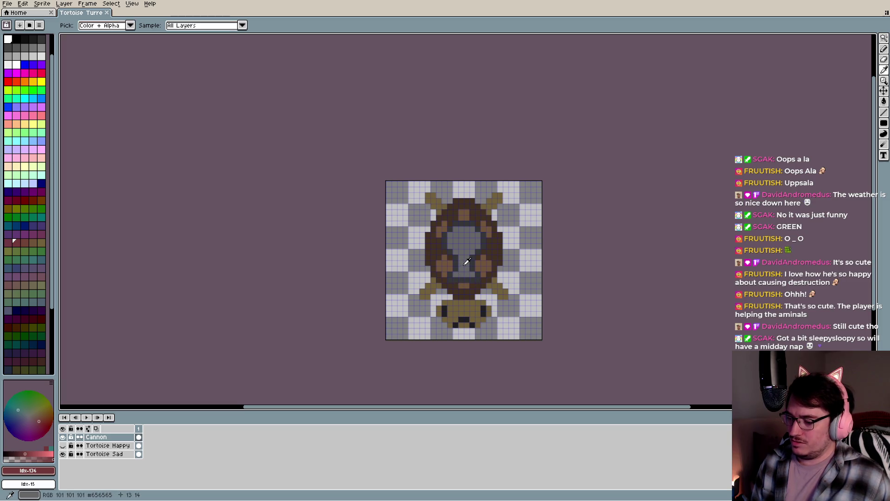
click(467, 267)
key(b)
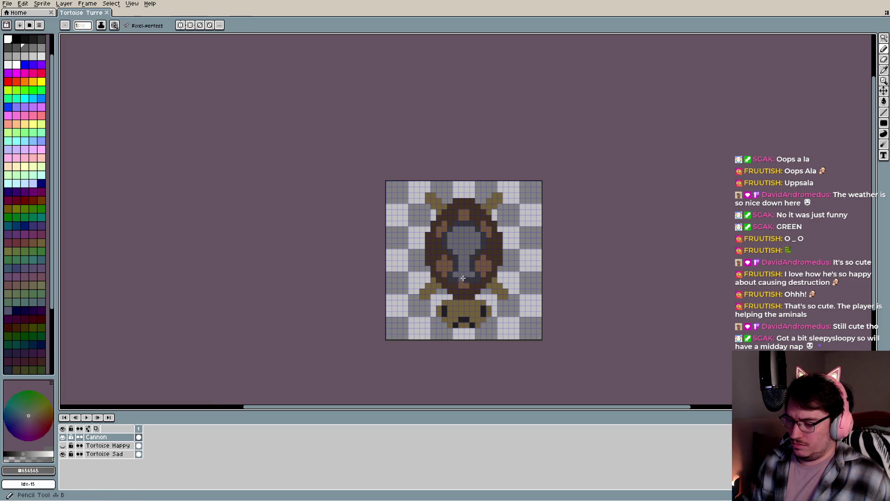
click(465, 292)
key(ctrl+s)
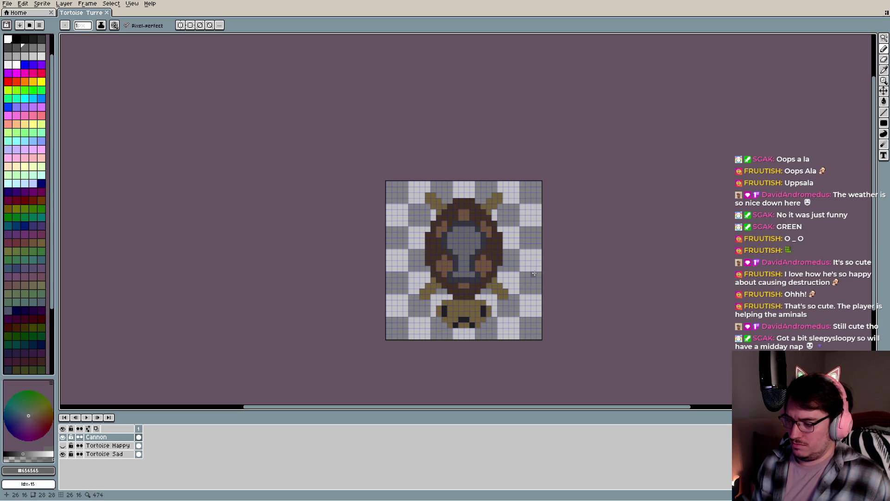
key(minus)
key(v)
key(b)
key(ctrl+s)
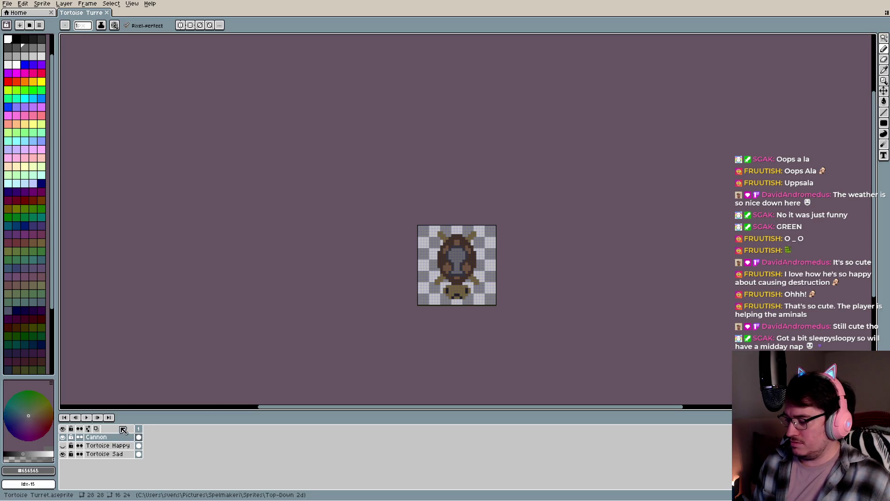
Add new frames after frame 1 until the animation has five, then save
click(139, 428)
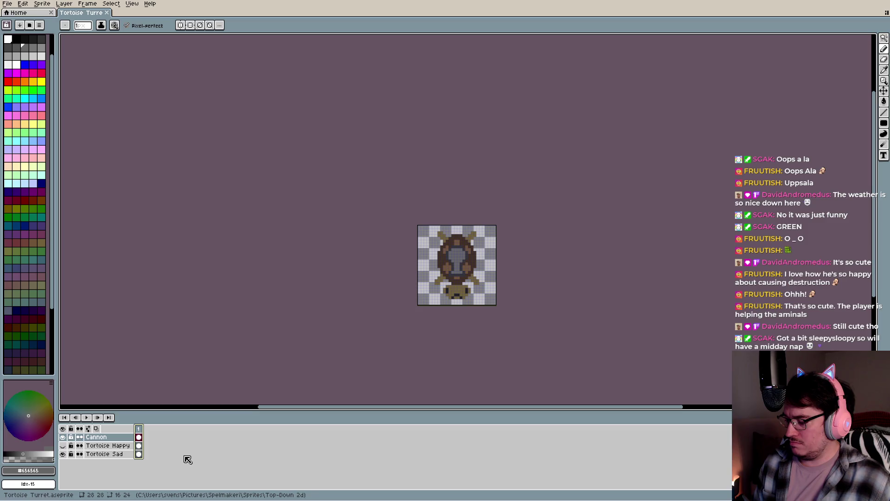
right_click(139, 428)
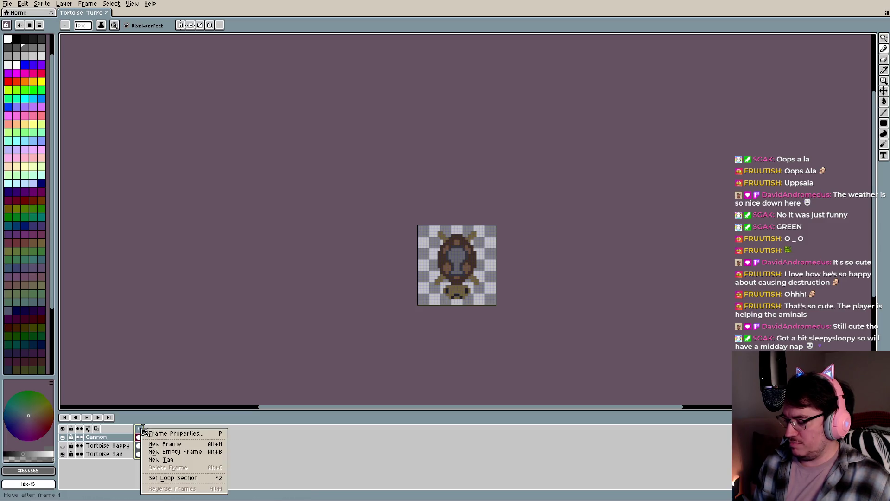
click(206, 445)
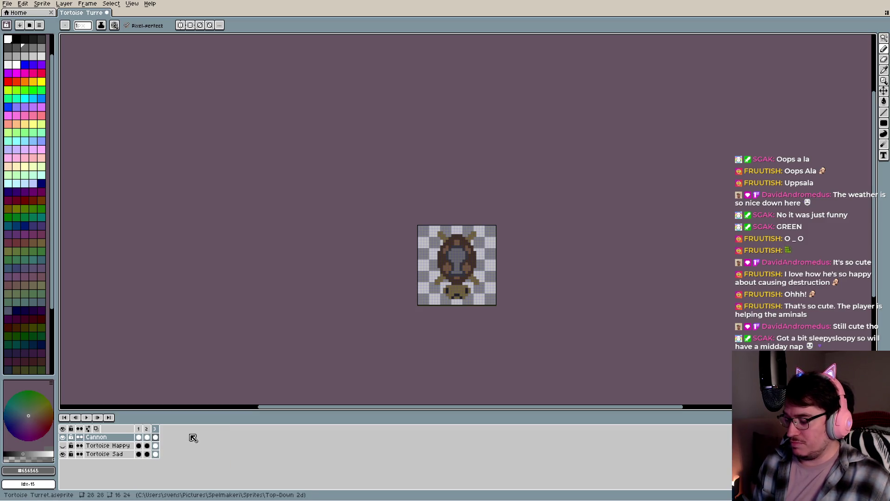
key(Home)
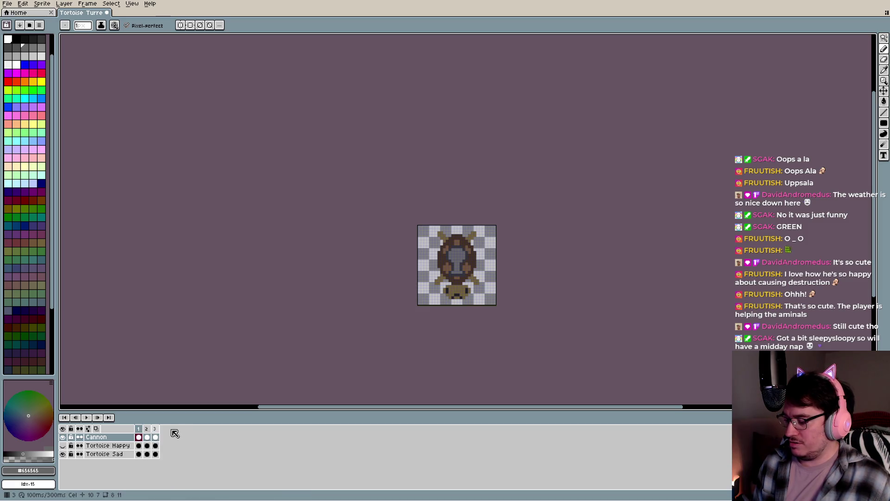
key(alt+n)
key(alt+n)
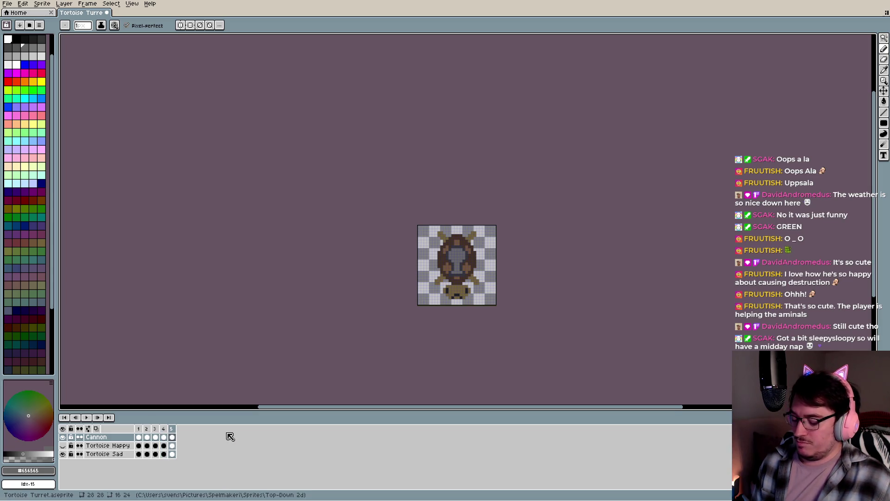
key(ctrl+s)
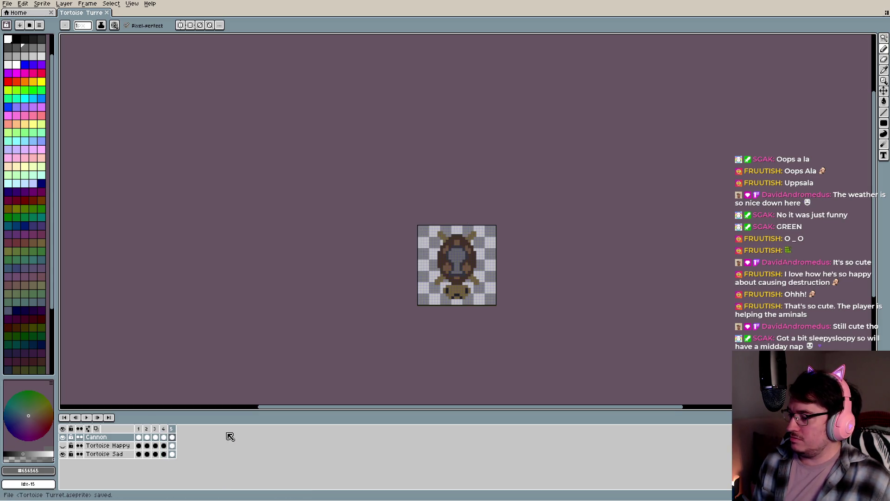